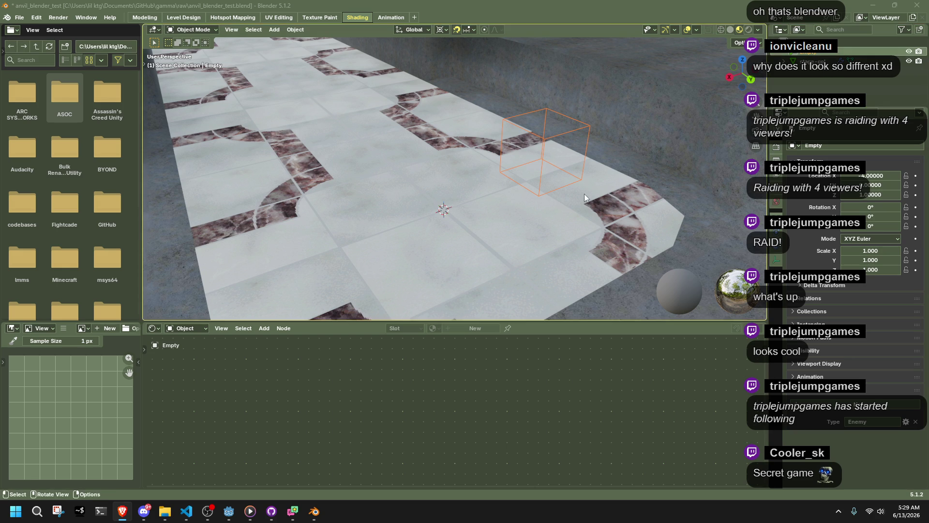
Duplicate the Empty marker as Empty.001 and shift it along the floor in Top view.
mouse_move(608, 143)
middle_down()
mouse_move(579, 156)
mouse_move(585, 162)
middle_up()
ctrl+click(820, 52)
click(821, 52)
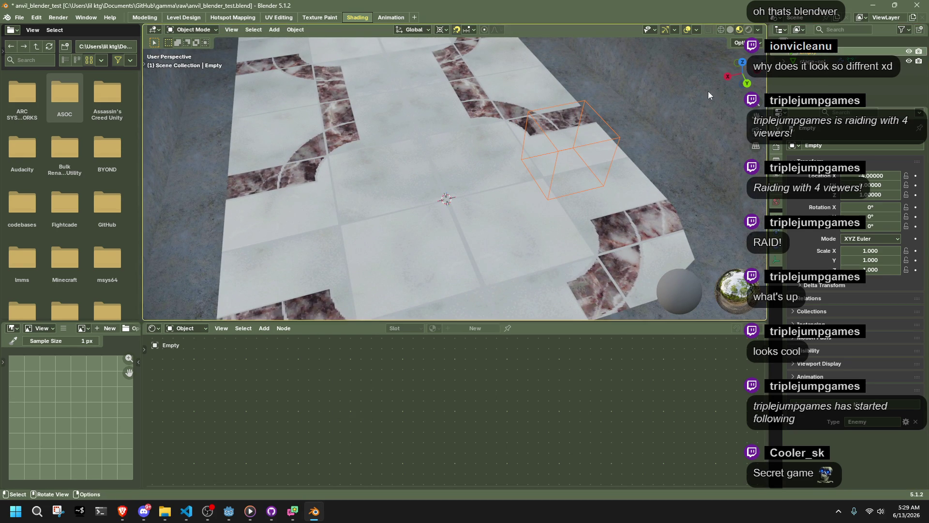
right_click(818, 52)
key(shift+d)
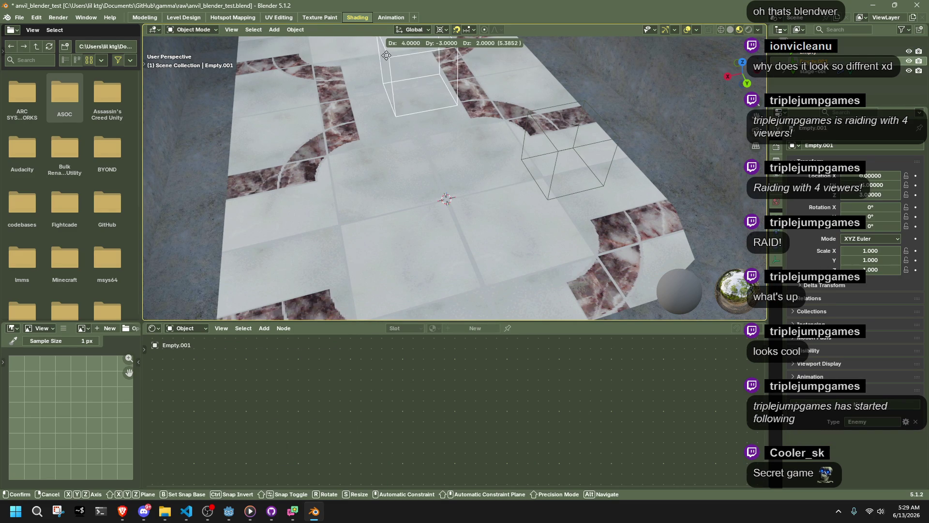
click(509, 46)
mouse_move(739, 72)
mouse_down()
mouse_move(704, 158)
mouse_move(457, 196)
mouse_move(739, 72)
mouse_up()
click(742, 73)
key(g)
click(524, 166)
scroll(523, 167, down, 5)
Add two more copies, Empty.002 and Empty.003, further down the corridor.
key(shift+d)
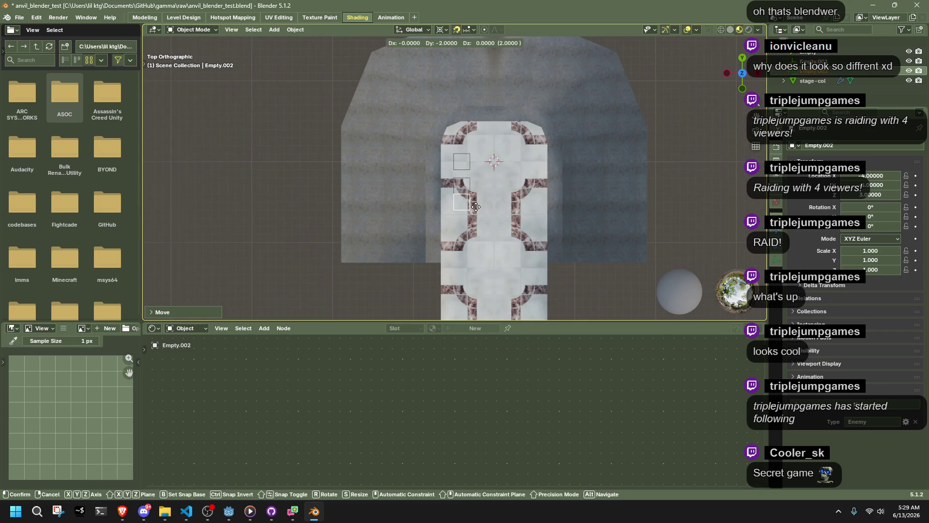
click(476, 214)
key(shift+d)
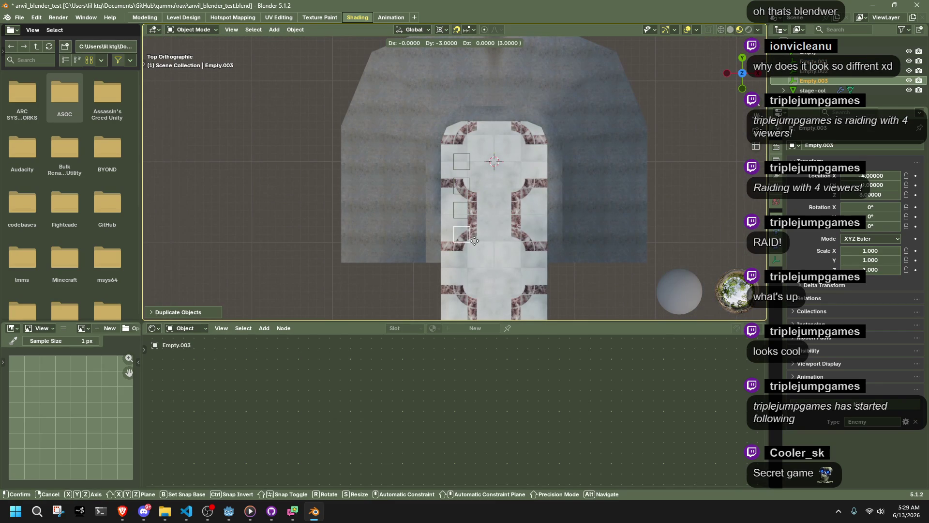
click(473, 250)
middle_drag(477, 246, 378, 162)
scroll(390, 167, down, 5)
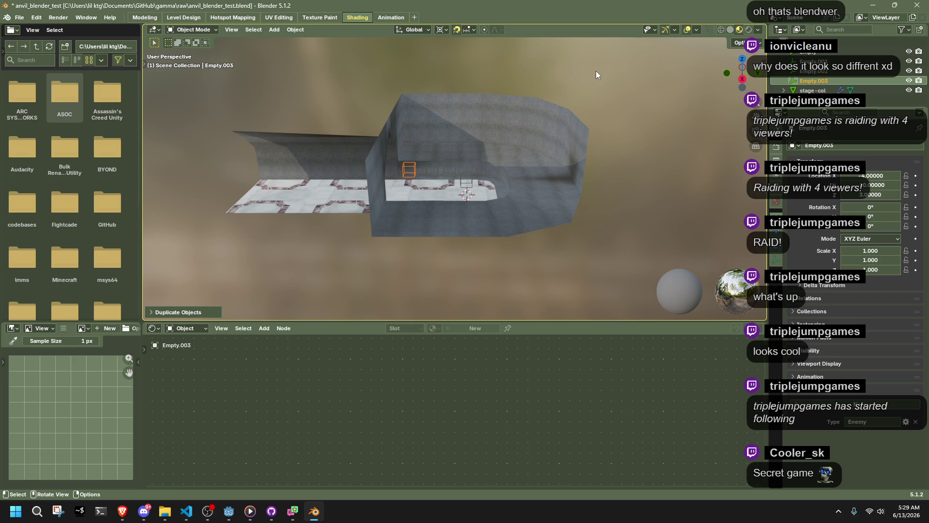
scroll(433, 170, up, 5)
middle_drag(436, 175, 468, 176)
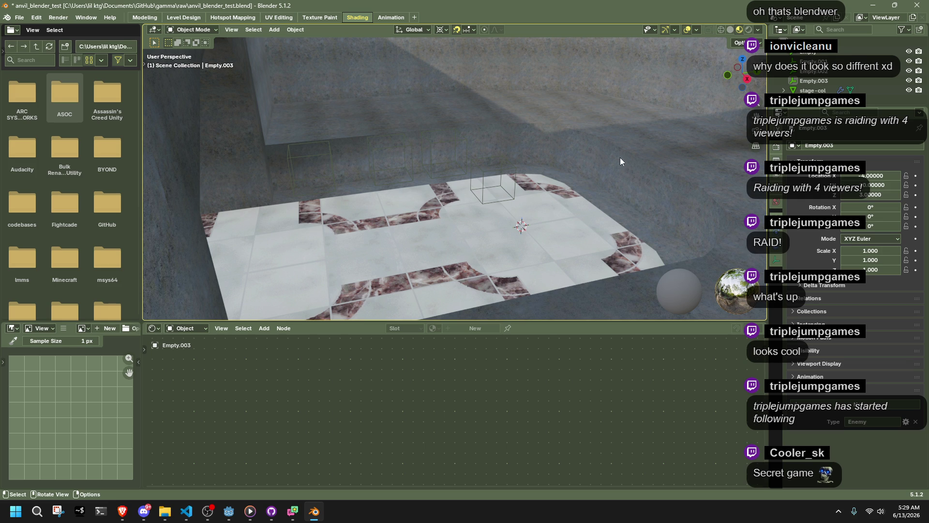
Rename the original Empty to Empty.000 and save the blend file.
click(819, 52)
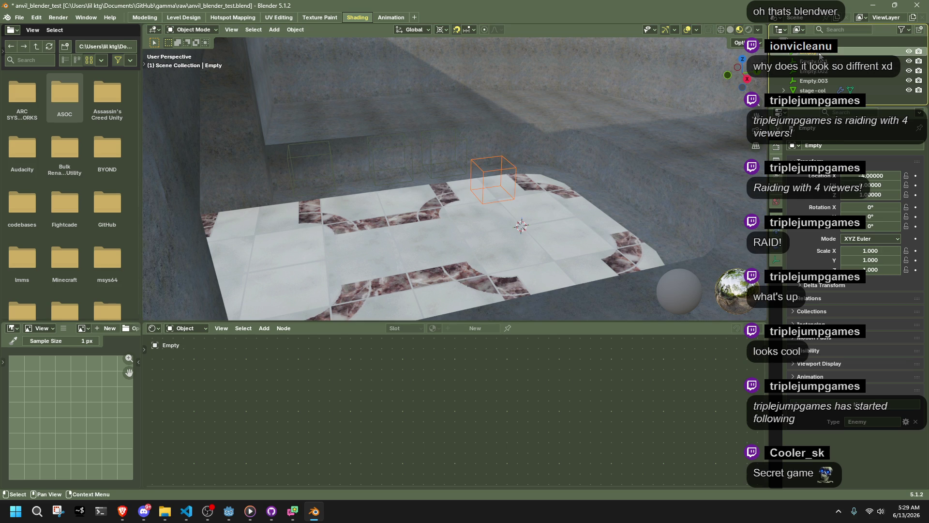
double_click(819, 54)
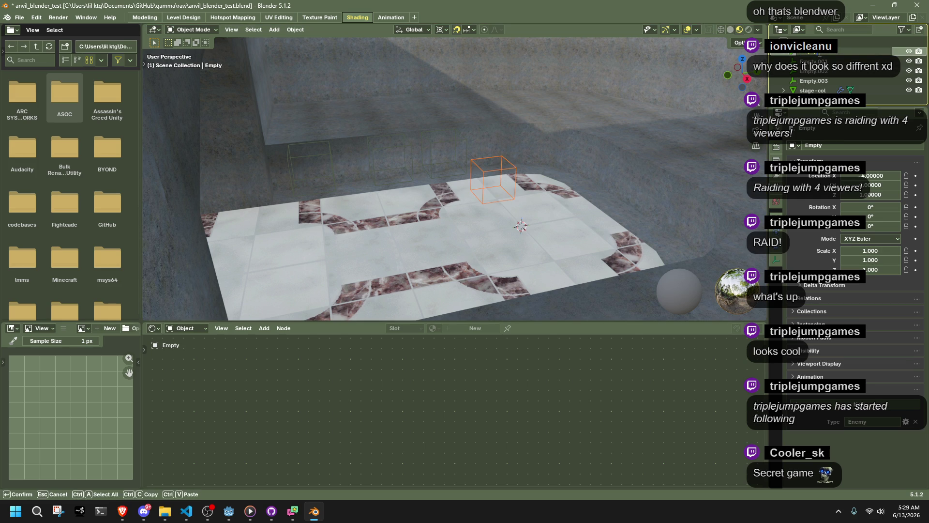
text(Empty.000)
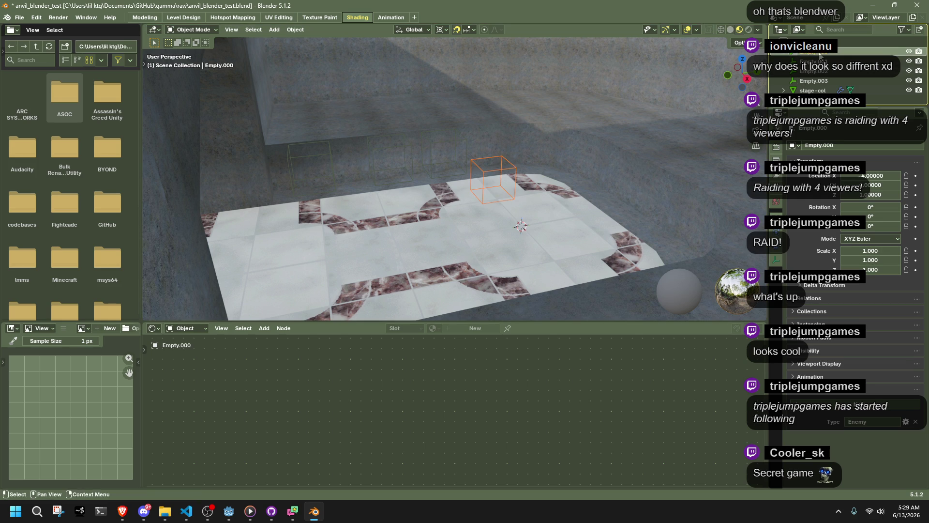
key(Return)
mouse_move(524, 224)
middle_down()
mouse_move(531, 231)
mouse_move(501, 228)
mouse_move(436, 106)
middle_up()
mouse_move(450, 62)
ctrl+middle_down()
mouse_move(471, 160)
mouse_move(542, 172)
mouse_move(712, 132)
ctrl+middle_up()
key(ctrl+s)
Check Empty.002 and Empty.003 in the Outliner, then bring Godot forward.
click(821, 61)
click(825, 70)
click(829, 79)
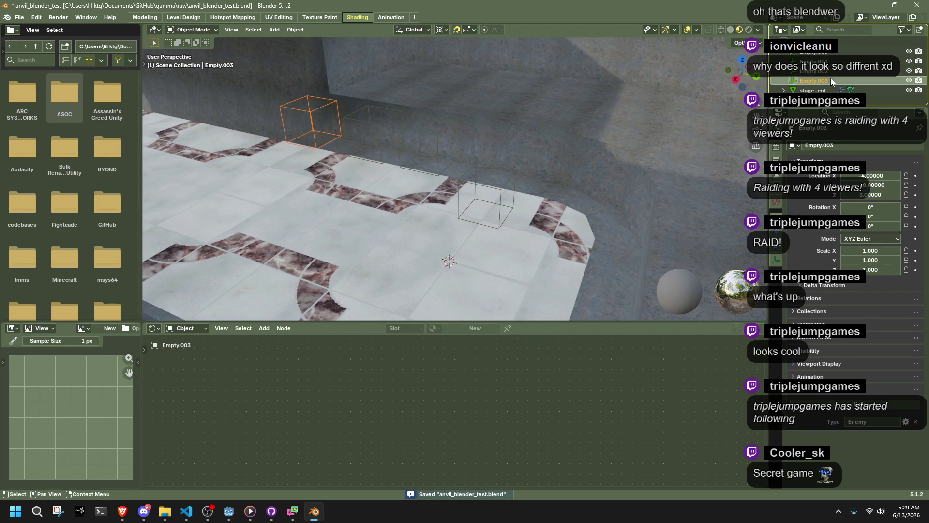
scroll(499, 136, down, 5)
middle_drag(498, 136, 648, 138)
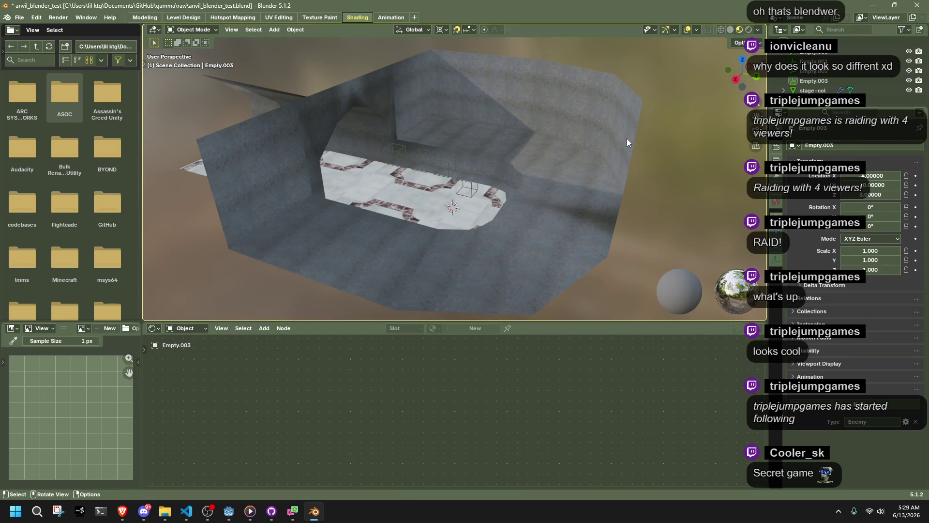
click(228, 512)
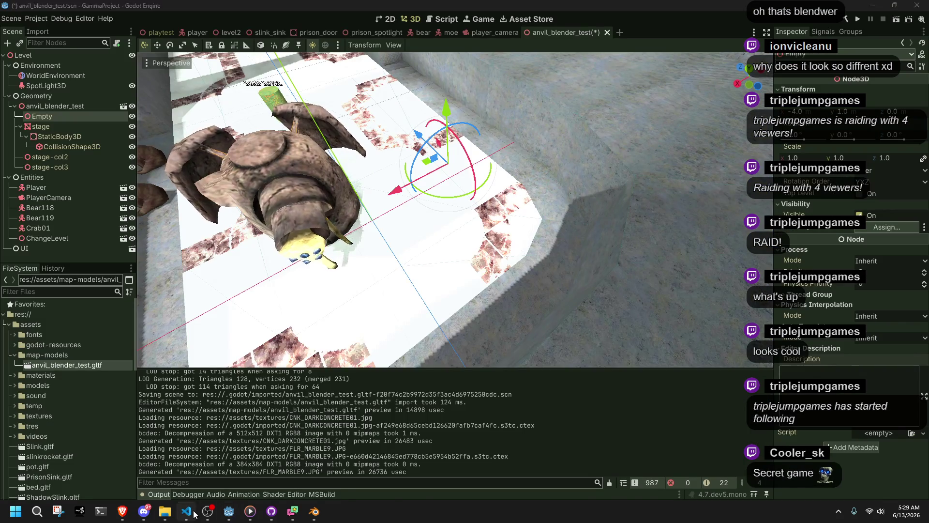
Close the anvil_blender_test.gltf tab in VS Code so Player.cs shows, then return to Godot.
click(186, 511)
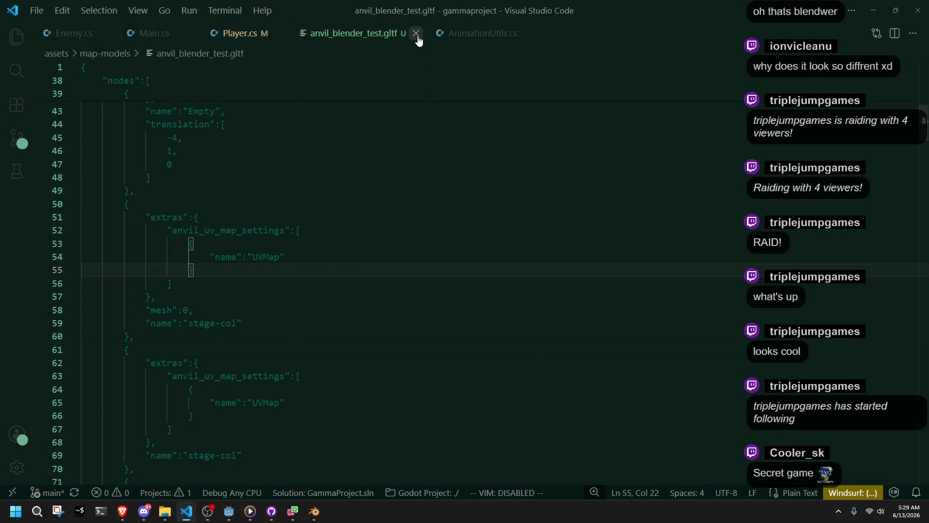
click(416, 33)
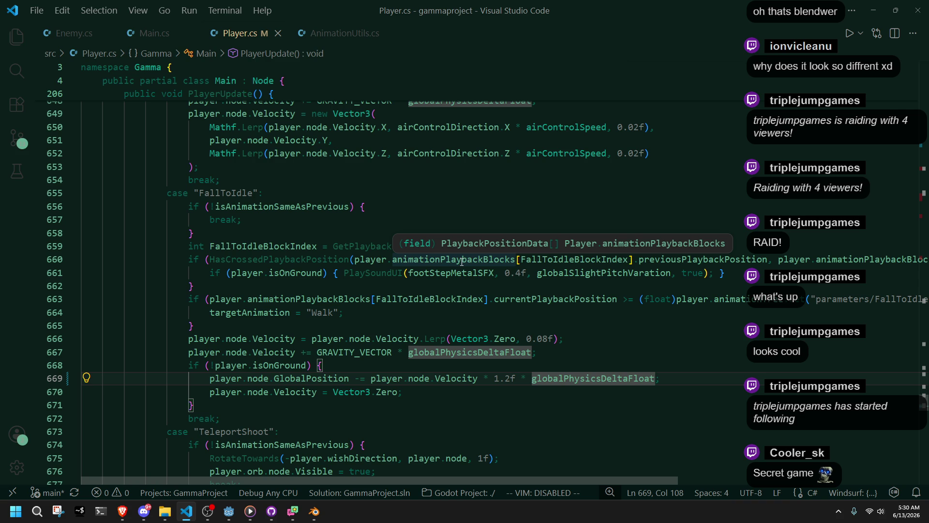
click(229, 511)
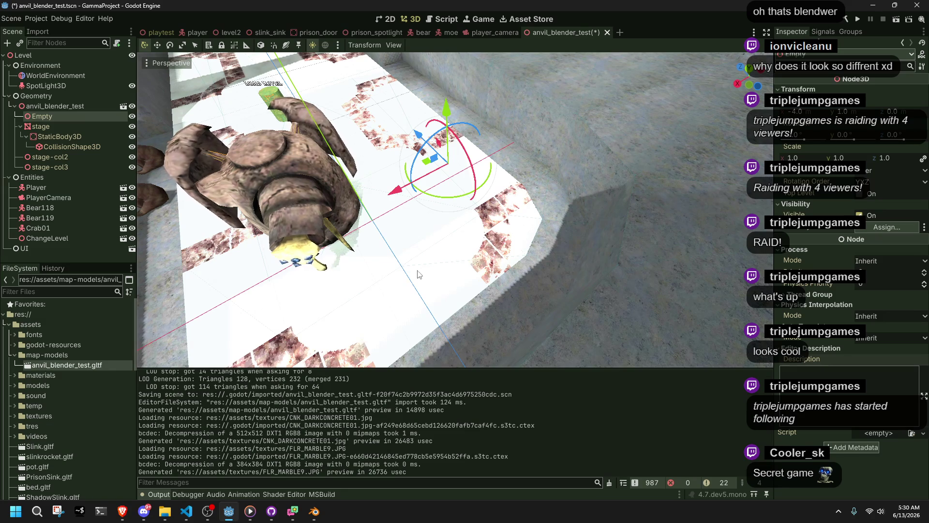
Run the Godot project, stop it, and dismiss the couldn't-save errors.
scroll(488, 274, up, 5)
mouse_move(488, 274)
middle_down()
mouse_move(542, 203)
mouse_move(515, 124)
middle_up()
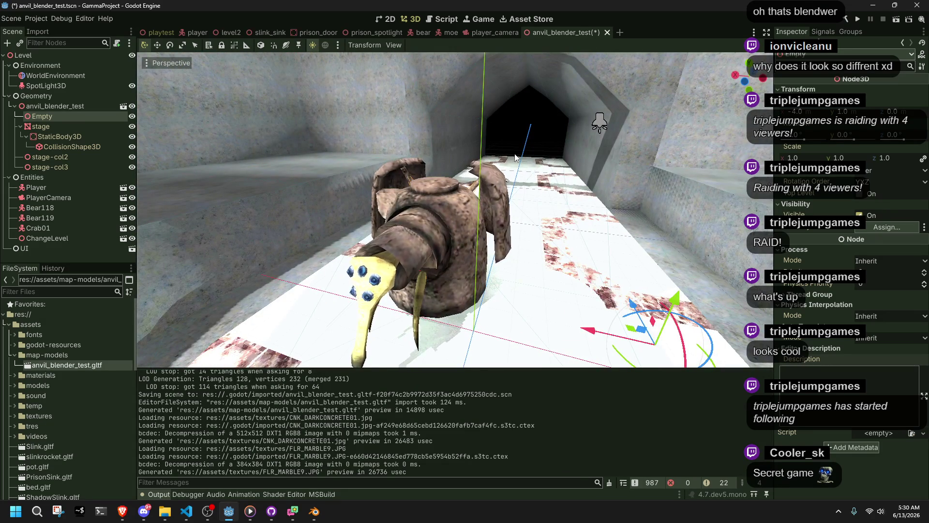
click(515, 124)
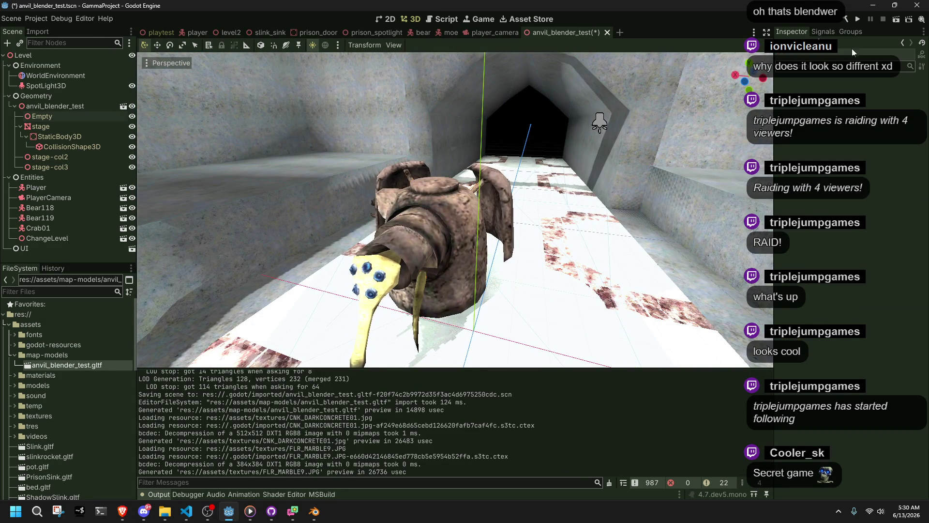
click(853, 21)
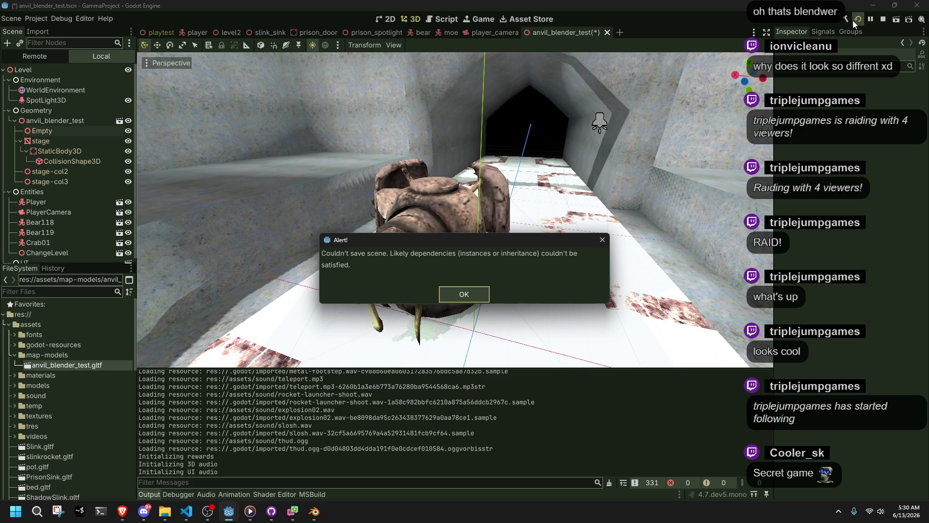
click(474, 292)
key(F8)
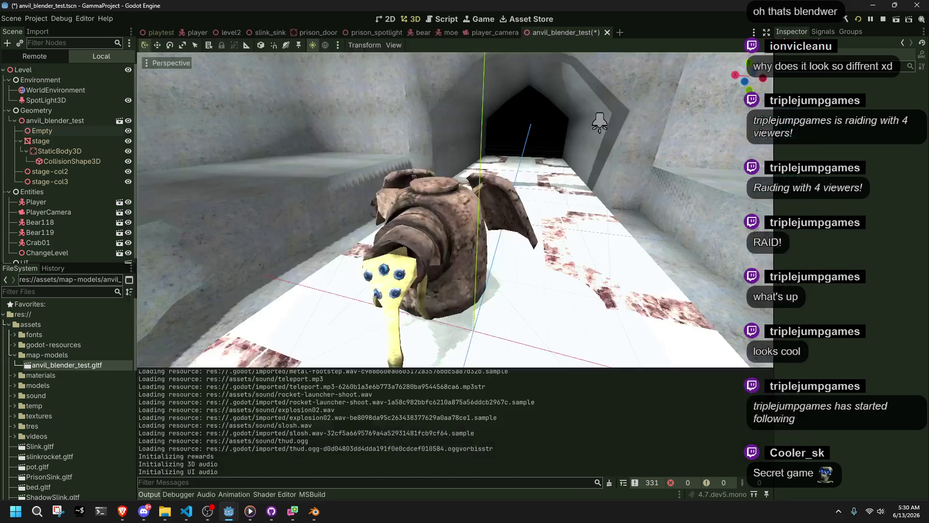
key(ctrl+s)
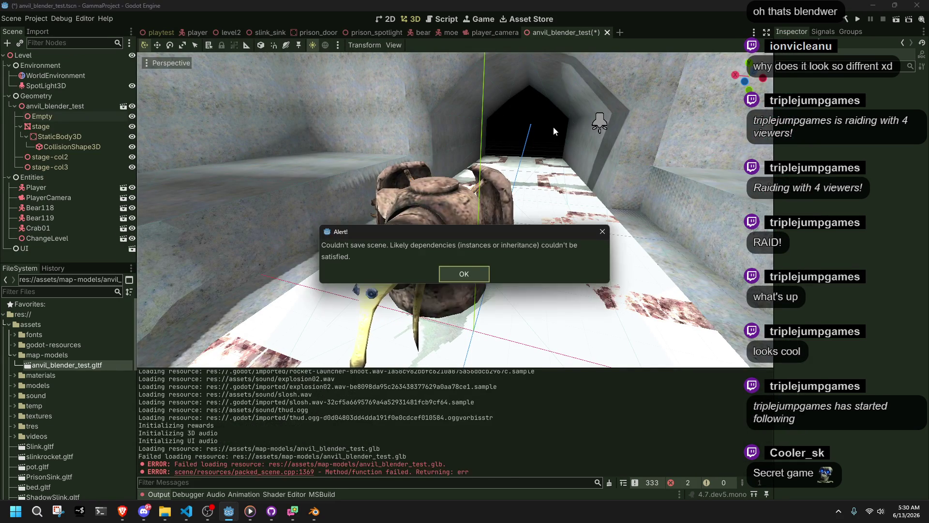
click(449, 277)
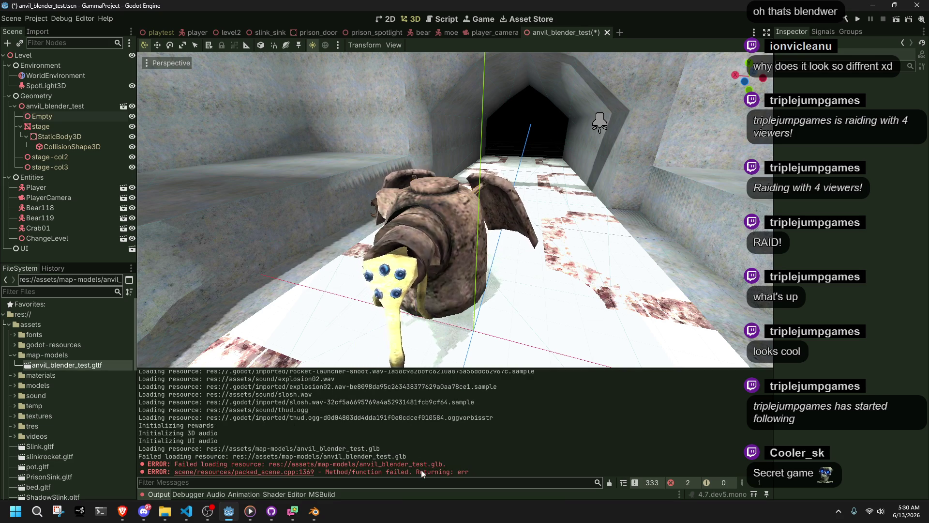
Delete the anvil_blender_test node and save the scene.
click(43, 106)
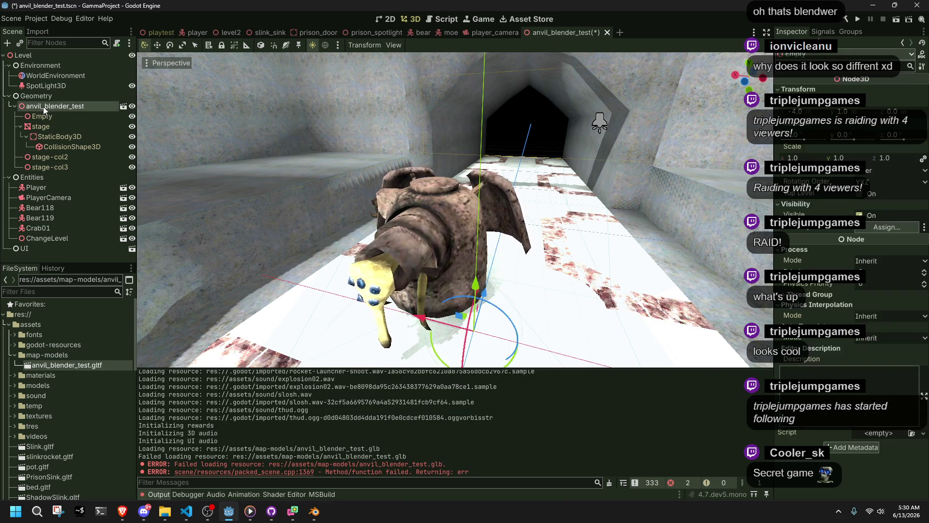
key(Delete)
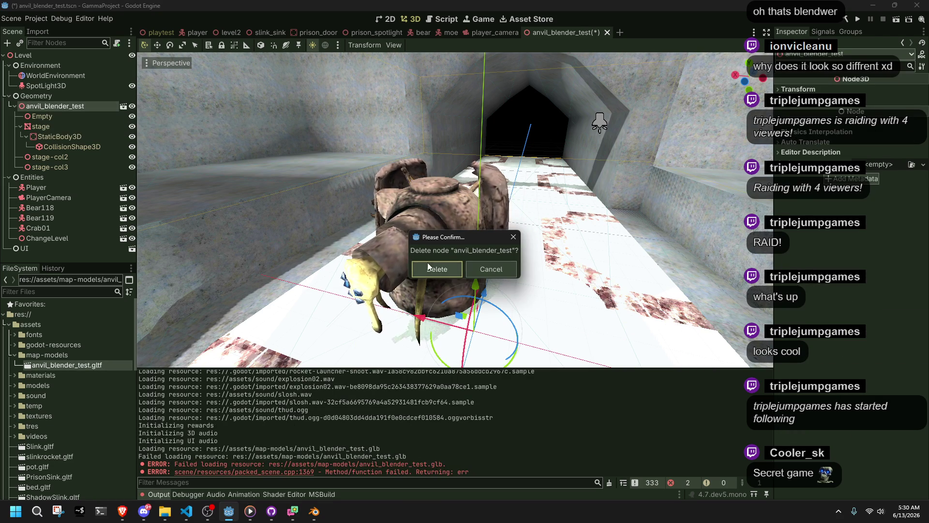
click(428, 264)
key(ctrl+s)
Re-add anvil_blender_test.gltf under Geometry and enable Editable Children.
drag(67, 365, 42, 101)
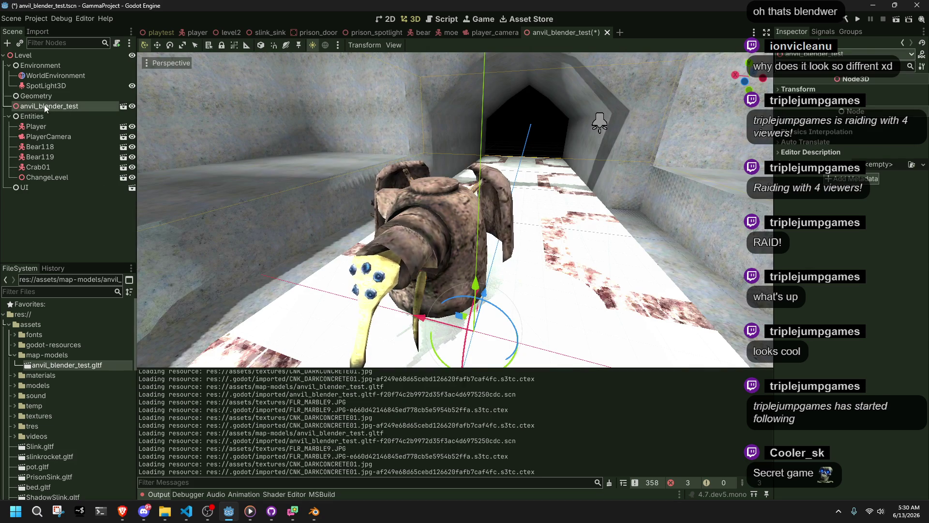
click(39, 97)
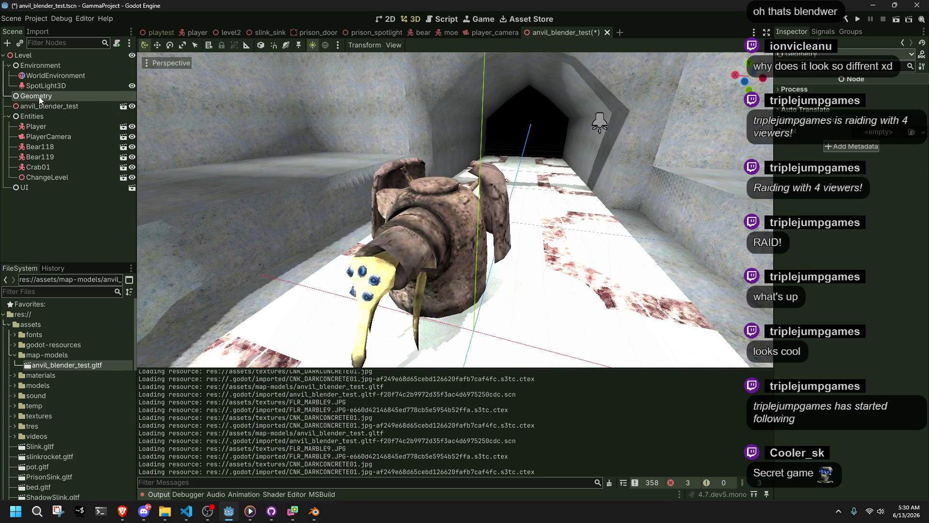
drag(33, 105, 45, 96)
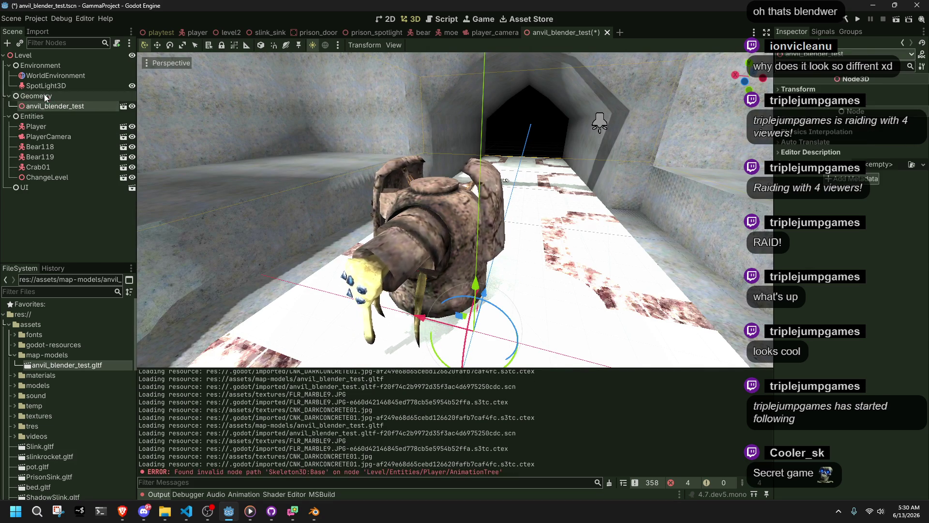
right_click(45, 105)
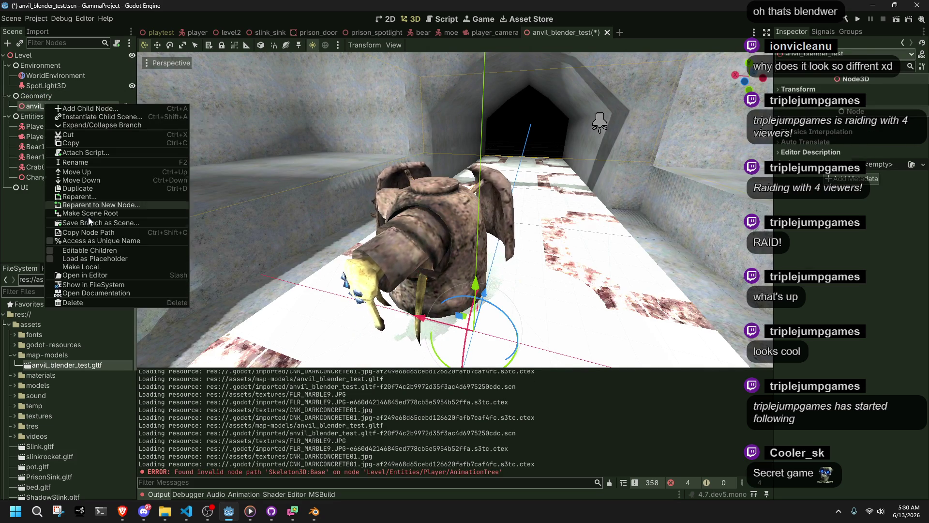
click(56, 249)
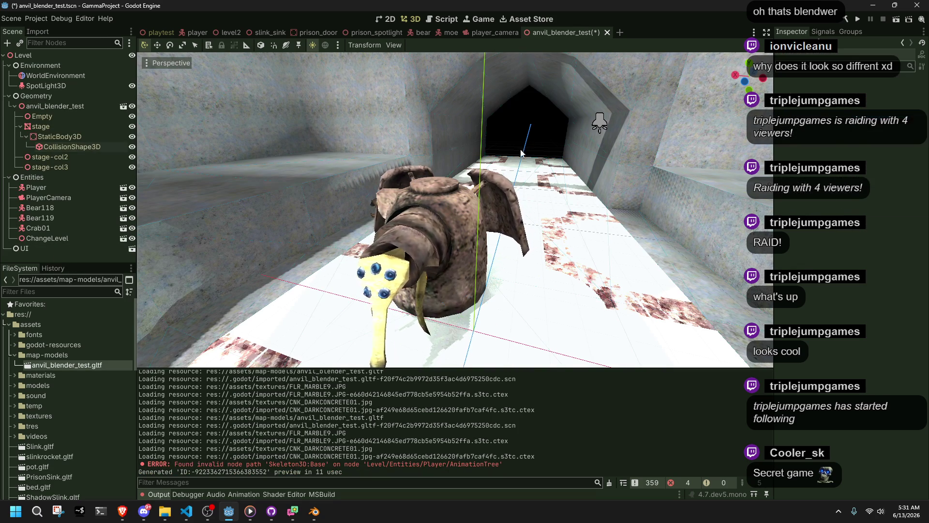
click(421, 233)
mouse_move(544, 135)
middle_down()
mouse_move(393, 205)
mouse_move(367, 339)
middle_up()
In Blender, save the blend file and export it as glTF 2.0.
click(314, 511)
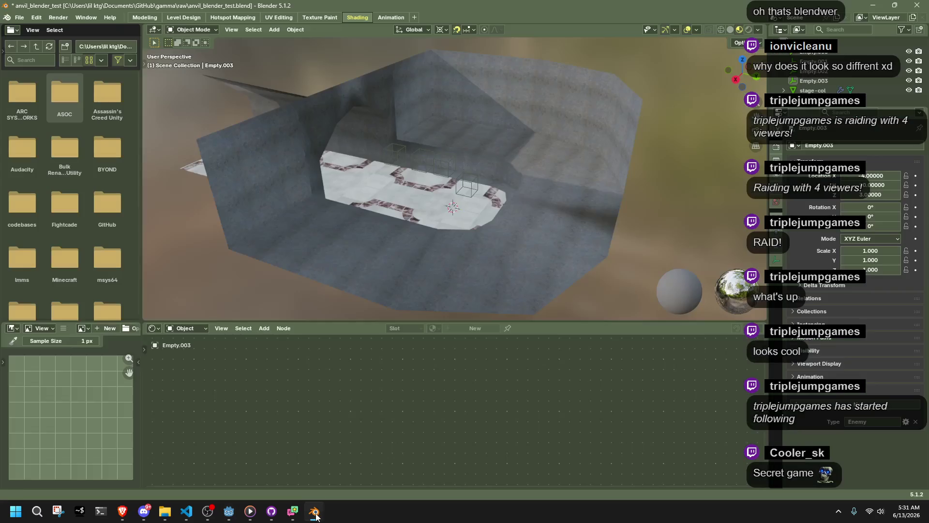
mouse_move(536, 265)
middle_down()
mouse_move(548, 239)
mouse_move(512, 240)
middle_up()
key(ctrl+s)
key(q)
click(512, 240)
click(459, 396)
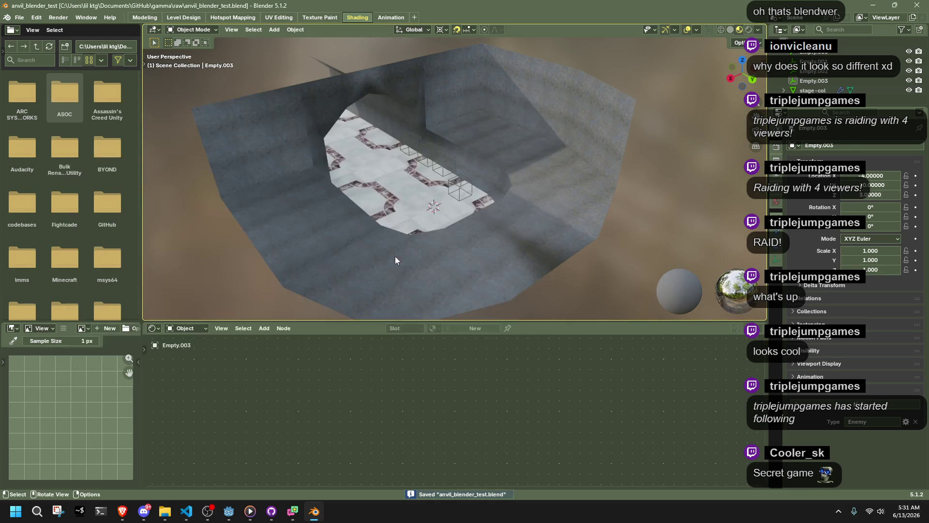
key(alt+Tab)
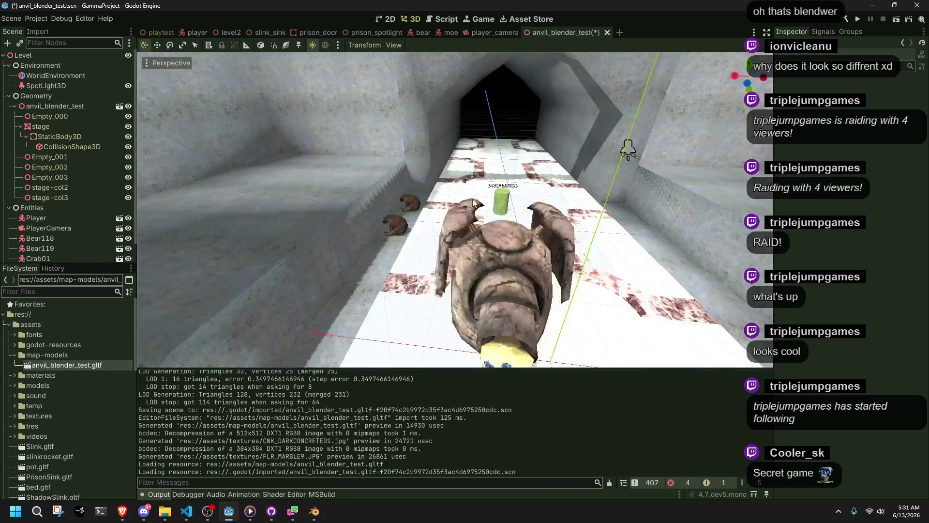
Select Empty_000 in the Scene dock and focus the view down the tunnel.
click(49, 116)
click(21, 126)
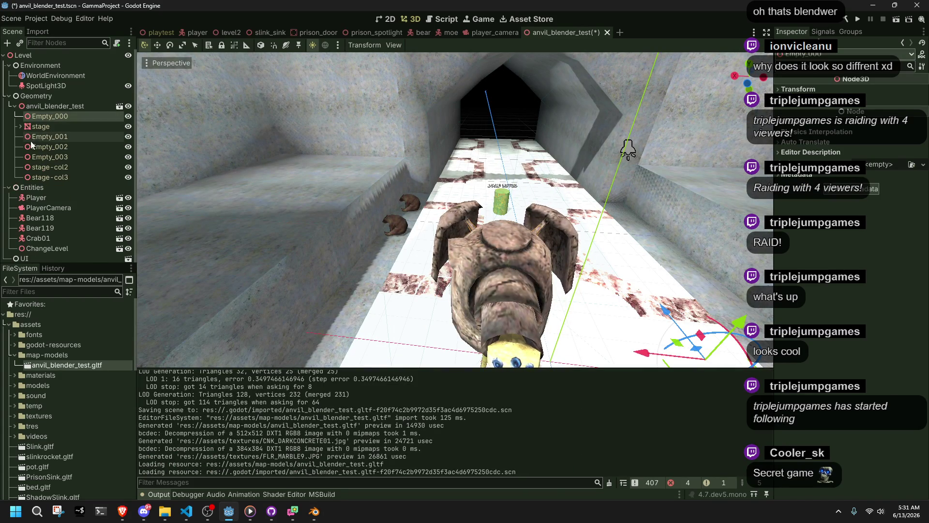
click(79, 178)
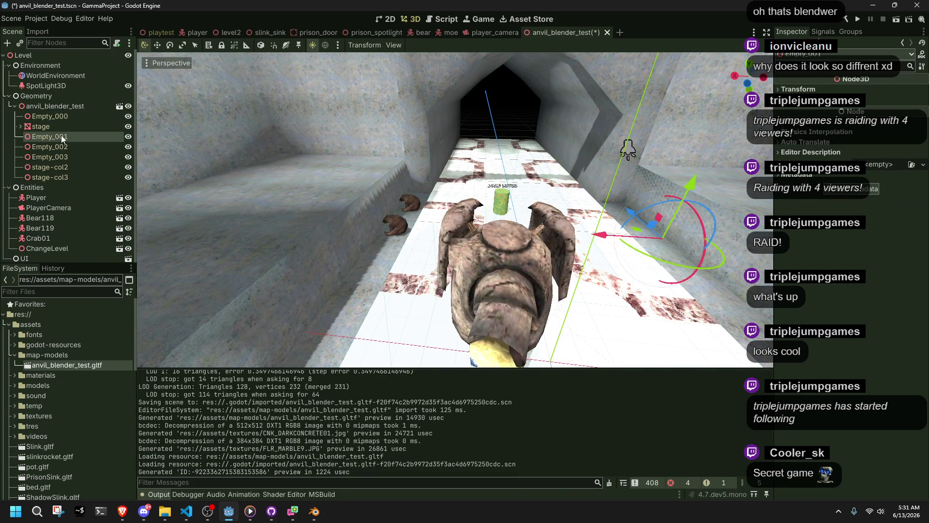
click(51, 116)
key(f)
middle_drag(463, 181, 384, 191)
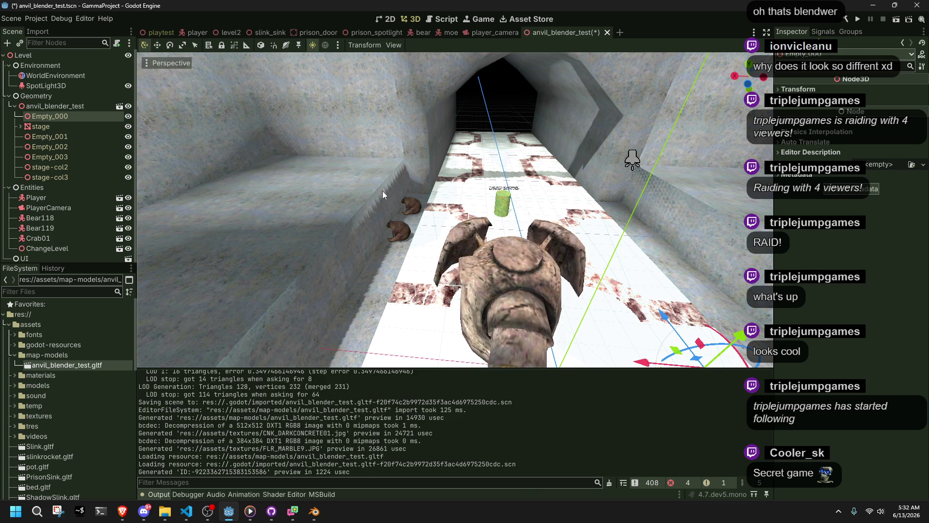
Select the stage mesh and inspect the wall's collision shape.
click(336, 291)
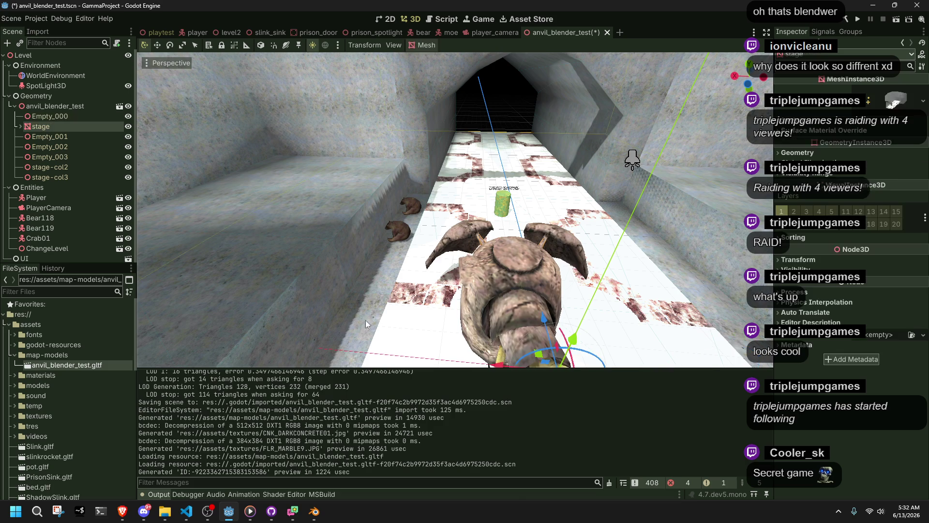
scroll(393, 233, down, 10)
middle_drag(393, 234, 405, 253)
click(239, 216)
mouse_move(240, 215)
middle_down()
mouse_move(418, 242)
mouse_move(676, 255)
mouse_move(450, 172)
middle_up()
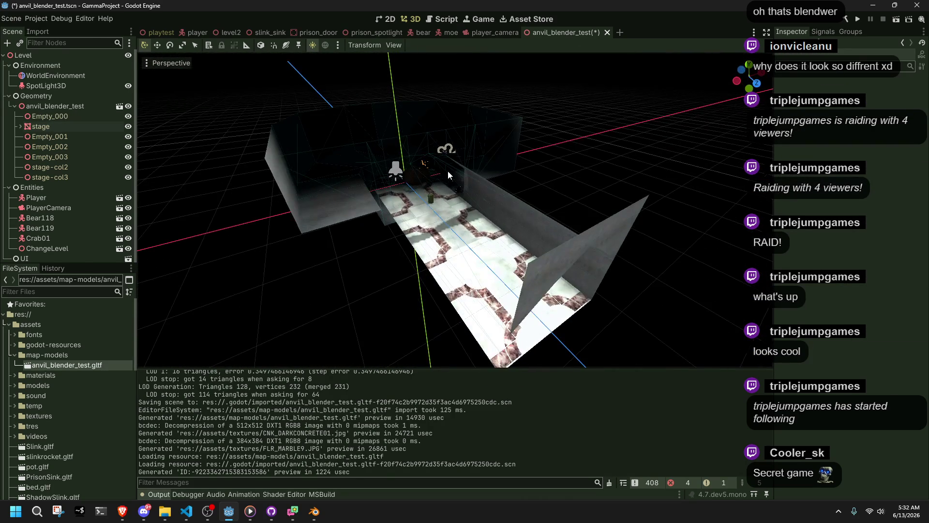
click(495, 181)
click(609, 190)
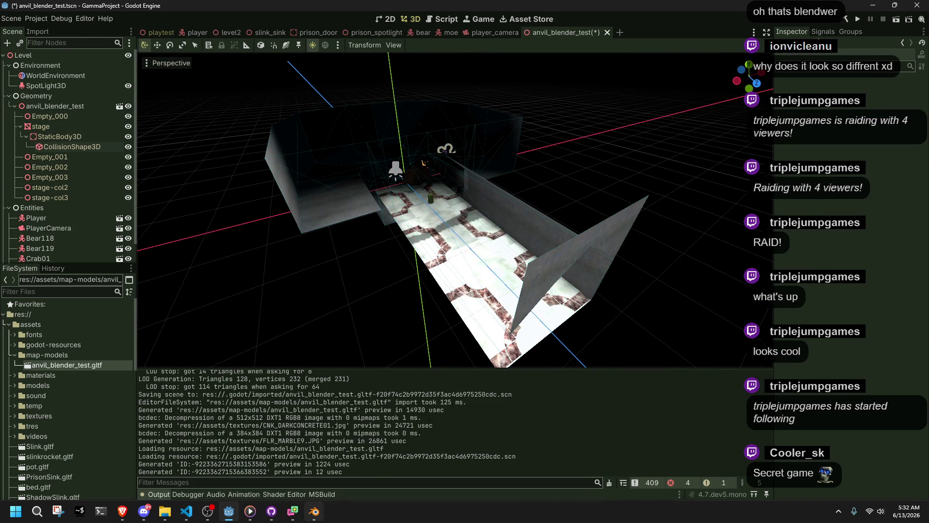
Back in Blender, select the stage-col collision mesh.
key(alt+Tab)
click(548, 237)
middle_drag(549, 236, 565, 204)
key(Tab)
key(Tab)
Hide the stage-col Mirror modifier in the viewport.
click(565, 230)
click(538, 181)
click(776, 188)
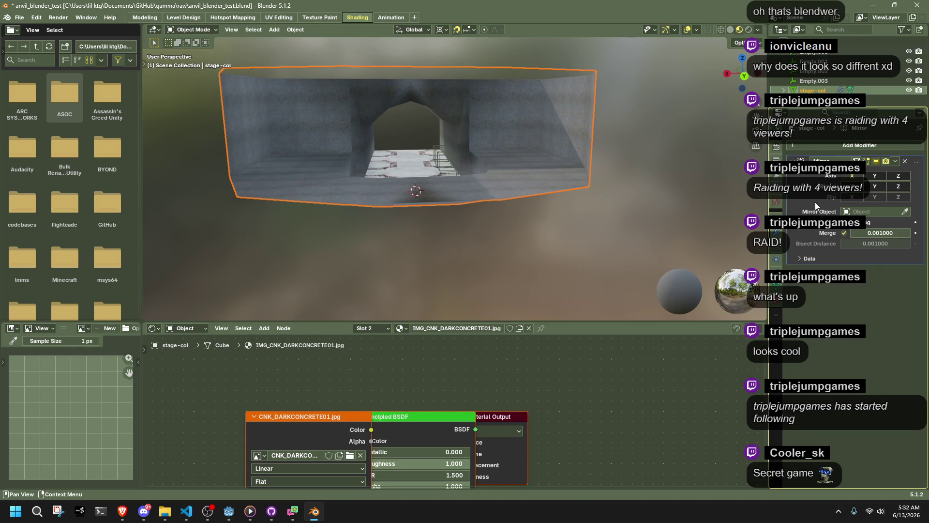
click(885, 161)
Add a Subdivision Surface modifier via the 'sub' search and hide it in the viewport.
click(863, 147)
click(832, 147)
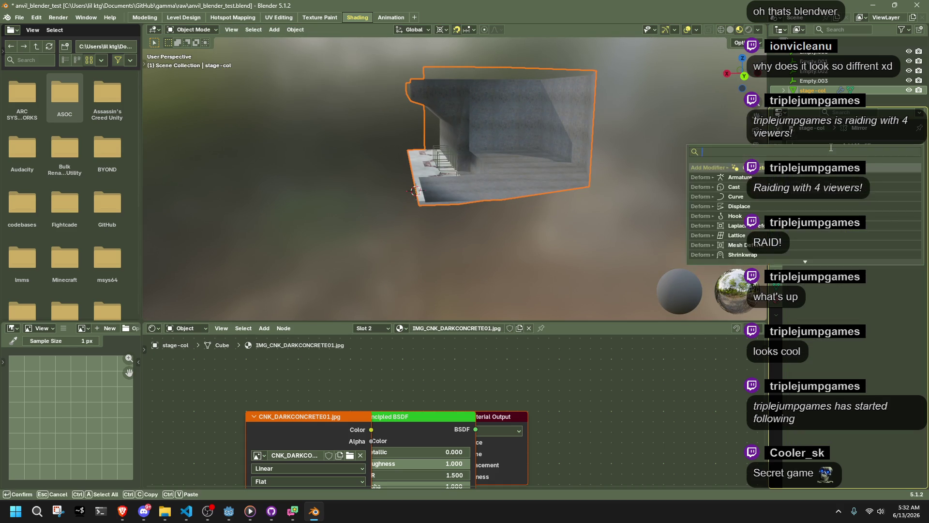
text(sub)
key(Return)
mouse_move(759, 153)
middle_down()
mouse_move(446, 162)
mouse_move(585, 175)
middle_up()
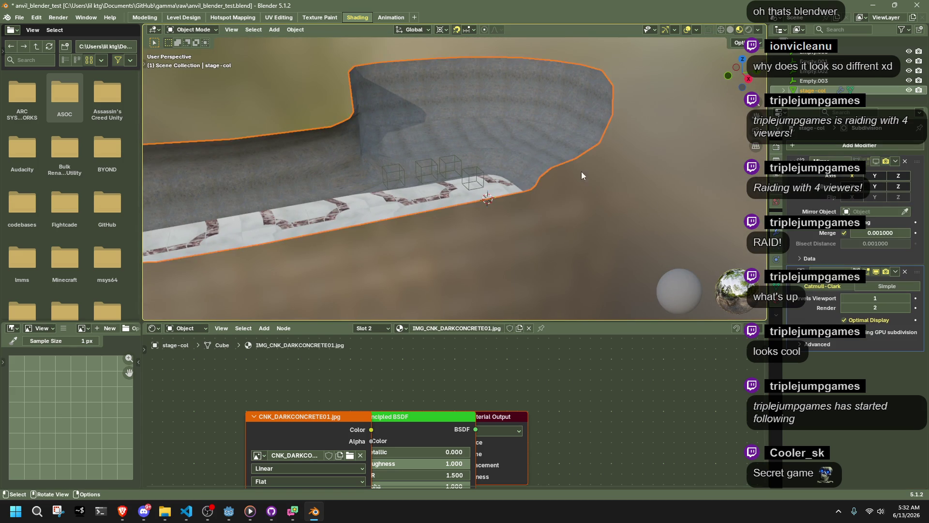
click(875, 272)
scroll(527, 176, up, 3)
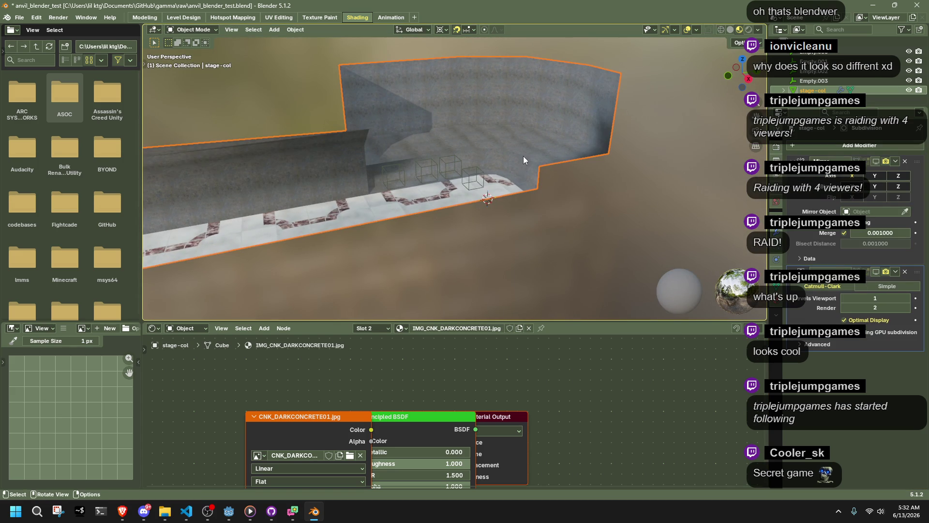
In Edit Mode, crease a wall edge loop, undo it, and pick a floor edge.
key(Tab)
scroll(520, 154, up, 3)
alt+click(358, 148)
mouse_move(358, 147)
middle_down()
mouse_move(448, 99)
mouse_move(688, 165)
mouse_move(564, 193)
mouse_move(316, 108)
middle_up()
shift+click(434, 93)
key(shift+e)
click(700, 169)
key(ctrl+z)
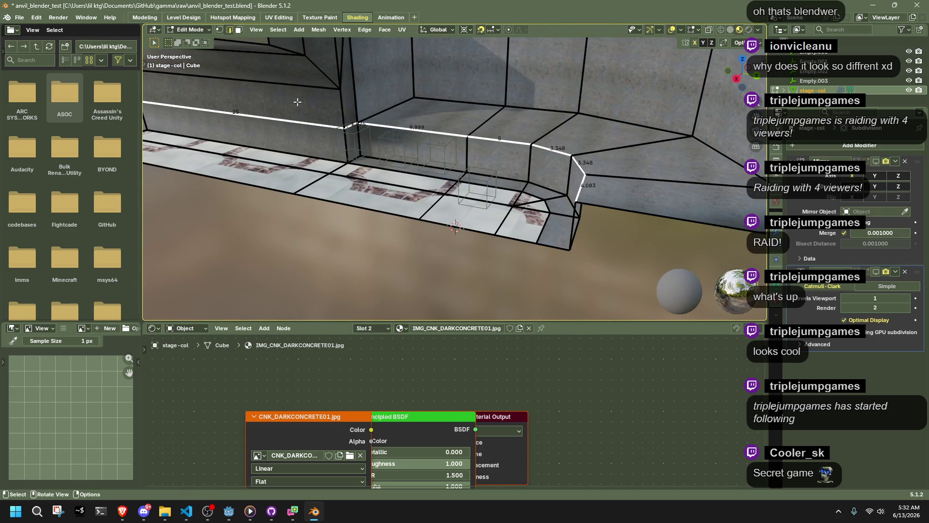
click(253, 229)
click(279, 30)
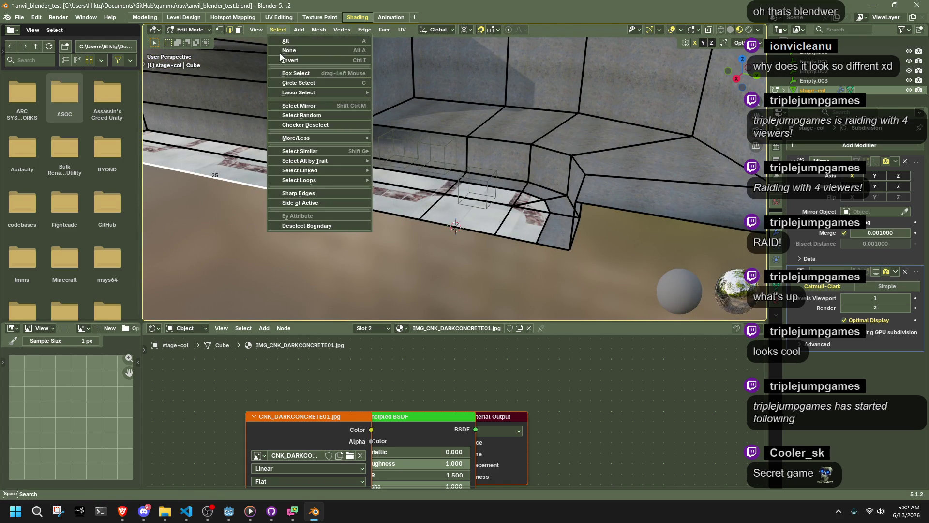
Select all sharp edges with a 45° sharpness threshold.
click(317, 190)
mouse_move(381, 204)
middle_down()
mouse_move(488, 231)
mouse_move(452, 241)
middle_up()
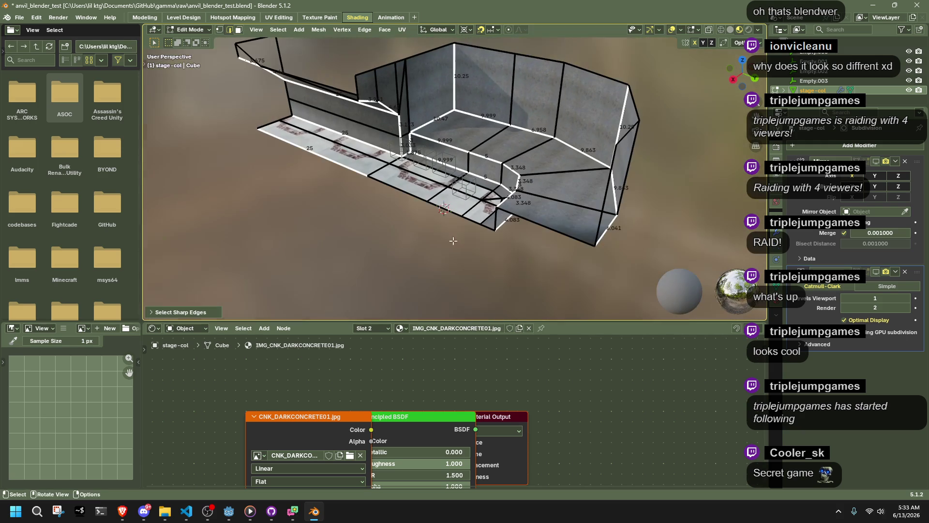
click(171, 315)
drag(236, 310, 232, 309)
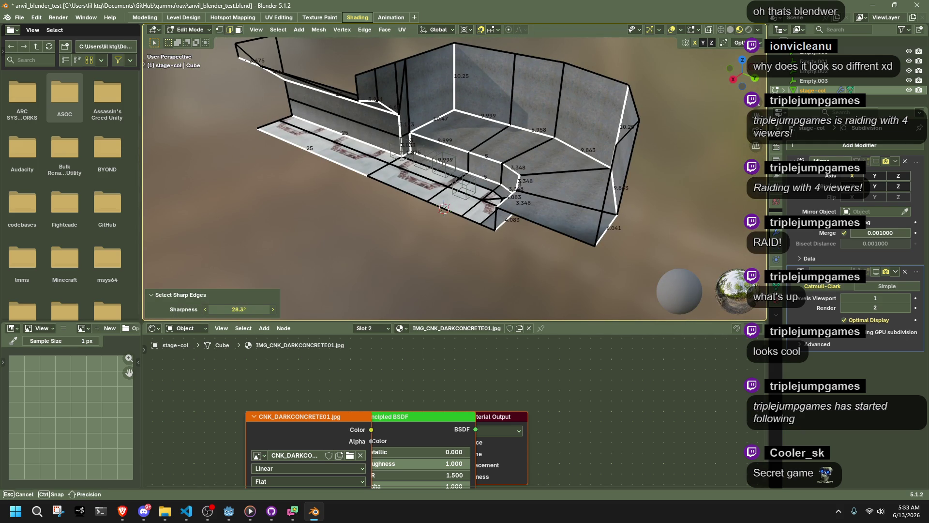
middle_drag(236, 313, 290, 291)
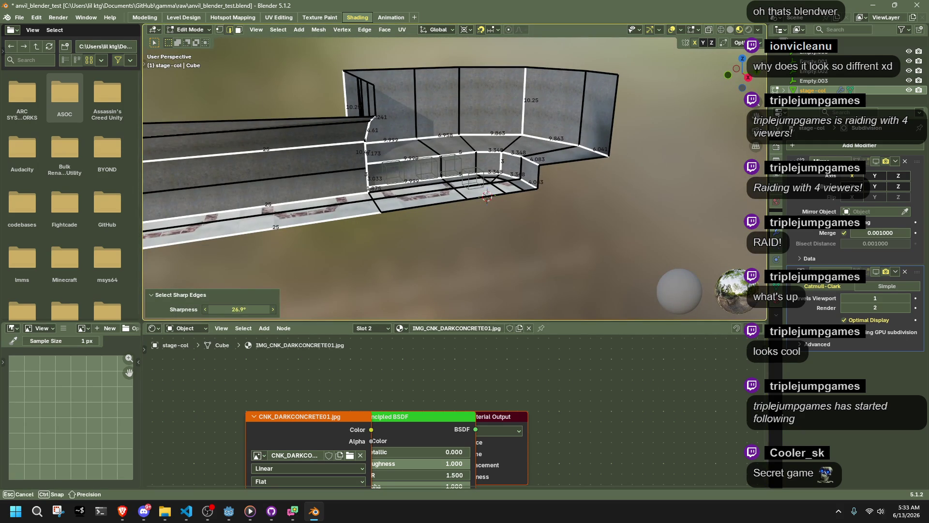
click(234, 308)
text(32.3d5)
key(Return)
mouse_move(377, 240)
middle_down()
mouse_move(507, 222)
mouse_move(454, 235)
mouse_move(531, 230)
mouse_move(527, 219)
middle_up()
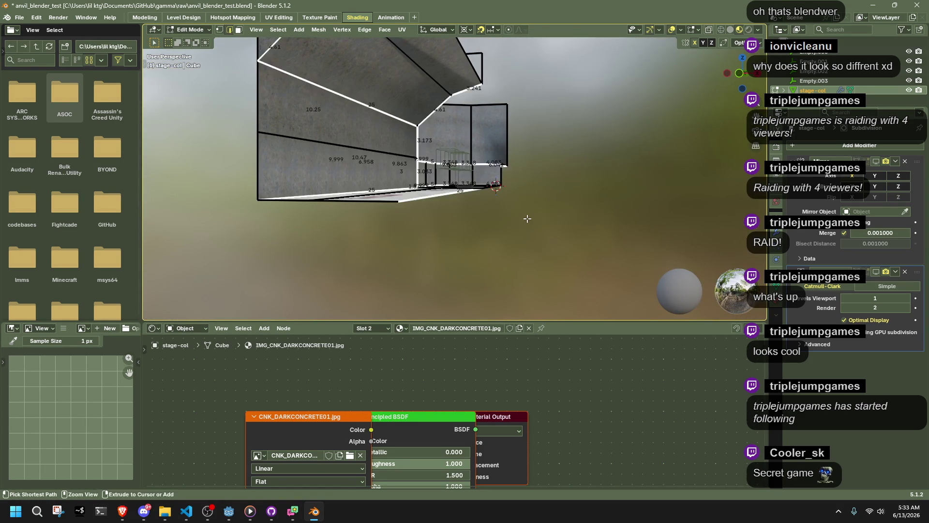
Move a vertex up 2 along Z, then undo the move.
scroll(527, 219, up, 5)
scroll(549, 246, up, 3)
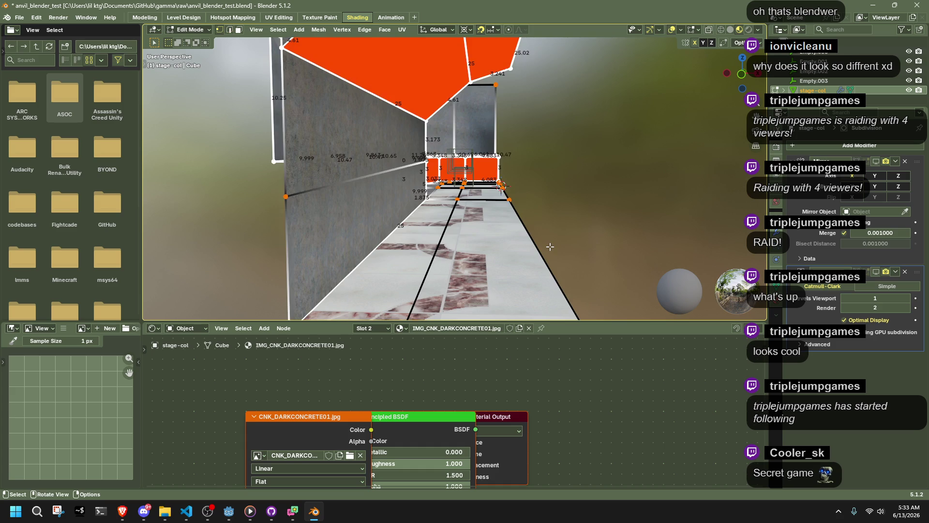
scroll(550, 246, down, 3)
key(g)
key(z)
key(2)
key(Return)
key(ctrl+z)
key(ctrl+z)
mouse_move(551, 236)
middle_down()
mouse_move(538, 228)
mouse_move(581, 237)
mouse_move(291, 194)
middle_up()
key(ctrl+z)
Crease the selected sharp edges to 1.000 and return to Object Mode.
key(shift+e)
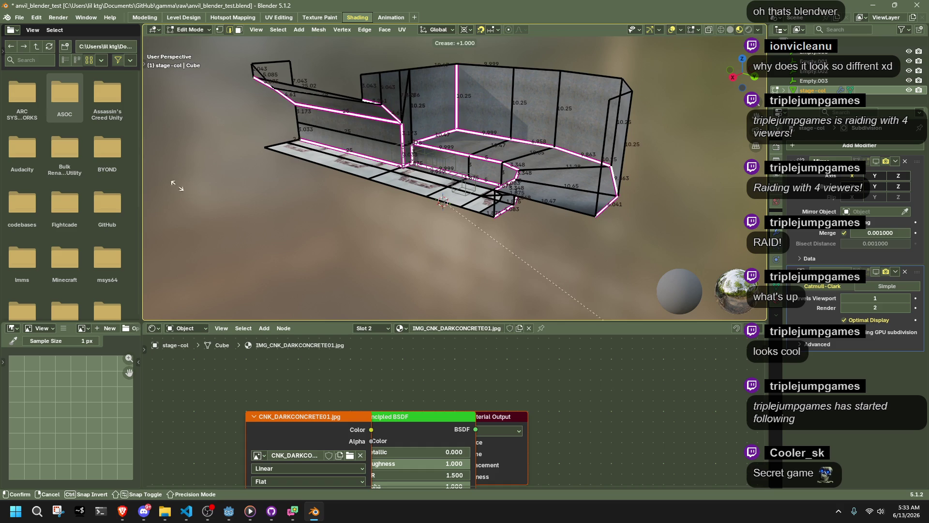
click(273, 271)
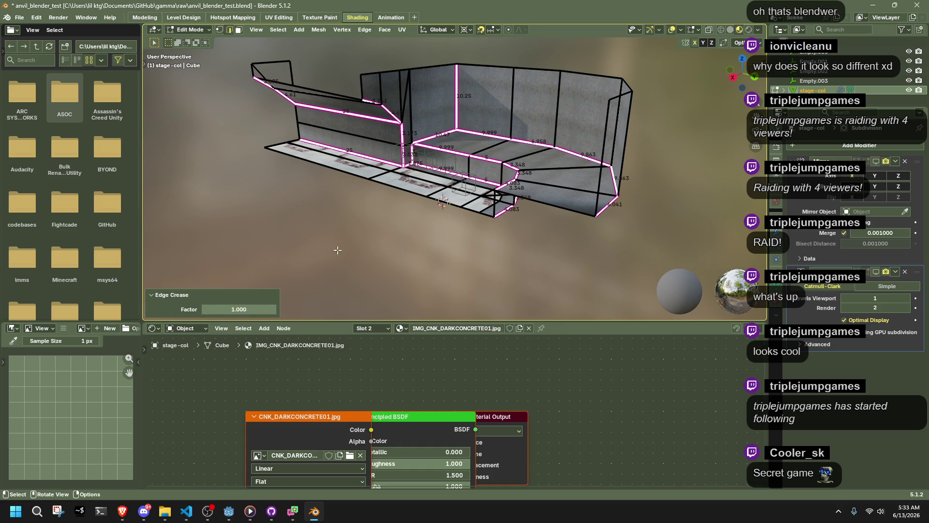
key(Tab)
click(393, 242)
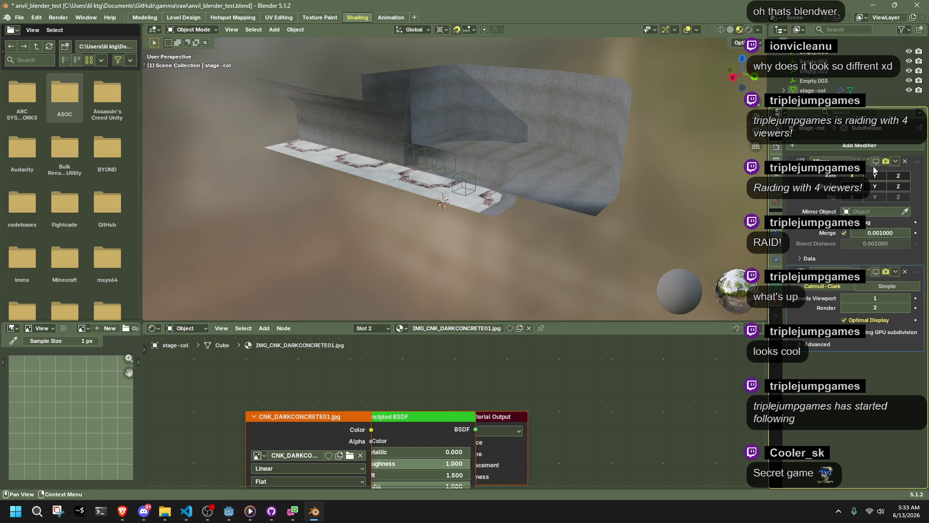
Show the Mirror modifier in the viewport again and save.
click(876, 161)
scroll(635, 209, up, 5)
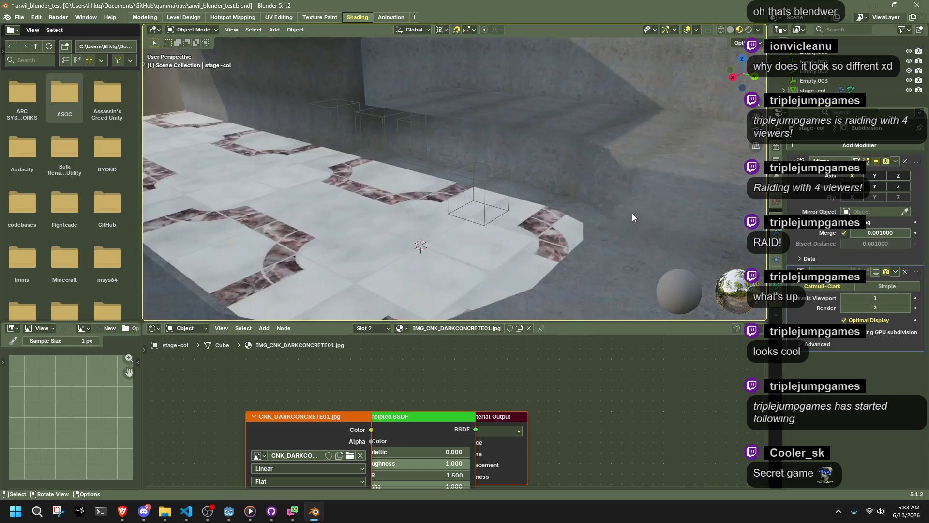
middle_drag(632, 213, 585, 222)
key(ctrl+s)
scroll(523, 198, down, 2)
mouse_move(521, 201)
middle_down()
mouse_move(582, 202)
mouse_move(567, 156)
mouse_move(360, 129)
mouse_move(418, 237)
mouse_move(489, 196)
mouse_move(345, 141)
mouse_move(747, 237)
middle_up()
Set Subdivision viewport and render levels to 1, save, and start the glTF 2.0 export.
click(345, 141)
click(908, 298)
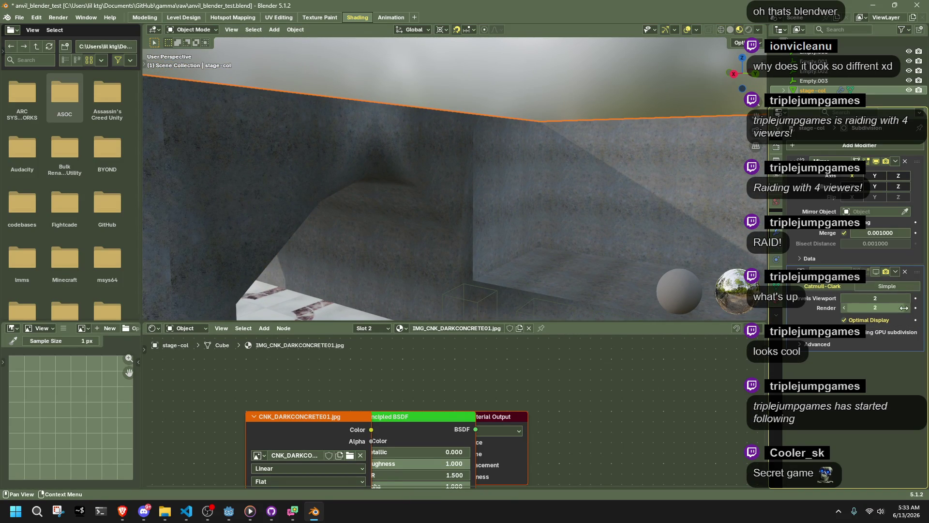
mouse_move(842, 300)
mouse_down()
mouse_move(866, 308)
mouse_move(886, 298)
mouse_up()
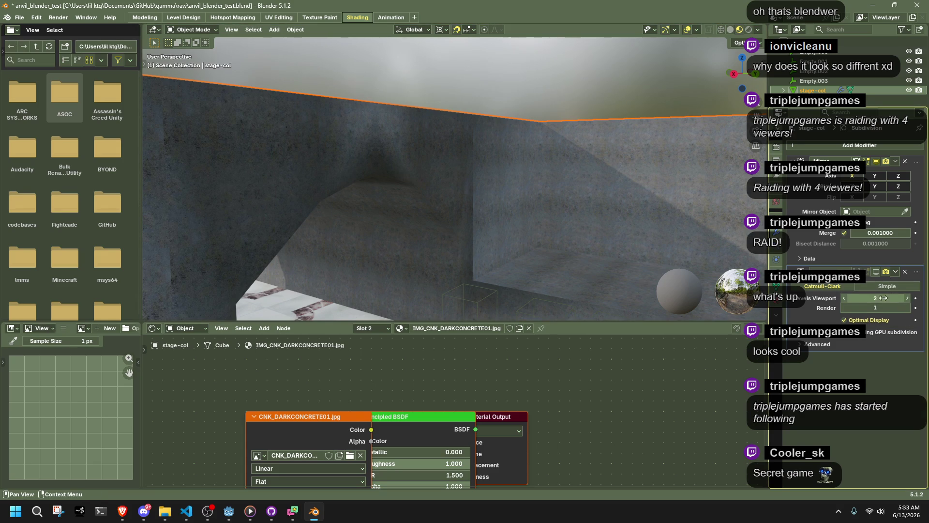
click(844, 297)
mouse_move(472, 176)
middle_down()
mouse_move(359, 180)
mouse_move(391, 79)
middle_up()
key(ctrl+s)
key(q)
click(391, 80)
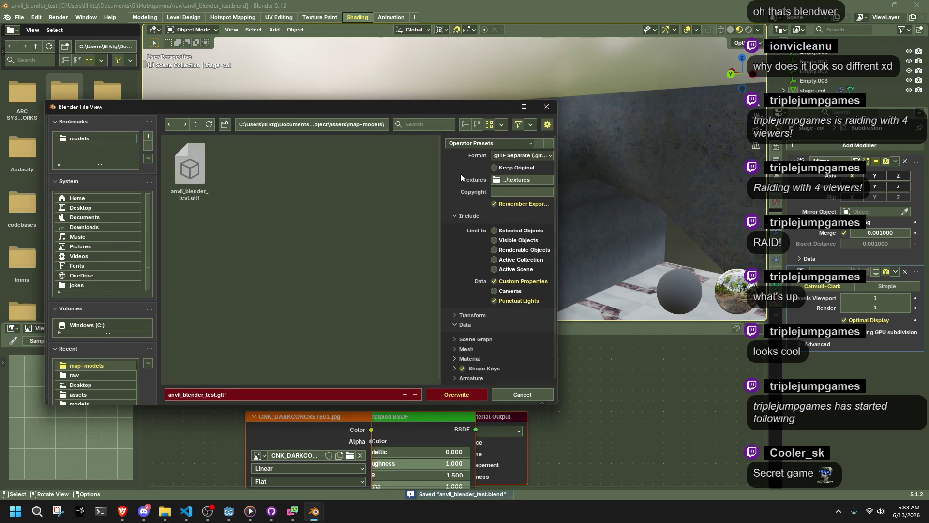
Overwrite anvil_blender_test.gltf and fly Godot's camera into the tunnel to check the reimport.
click(454, 393)
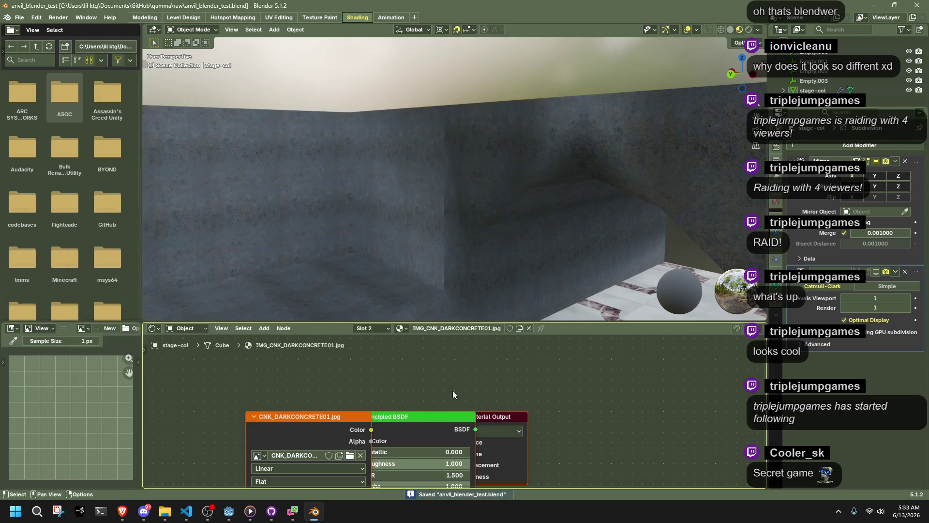
key(alt+Tab)
right_drag(398, 235, 409, 225)
key(w)
right_drag(622, 265, 591, 254)
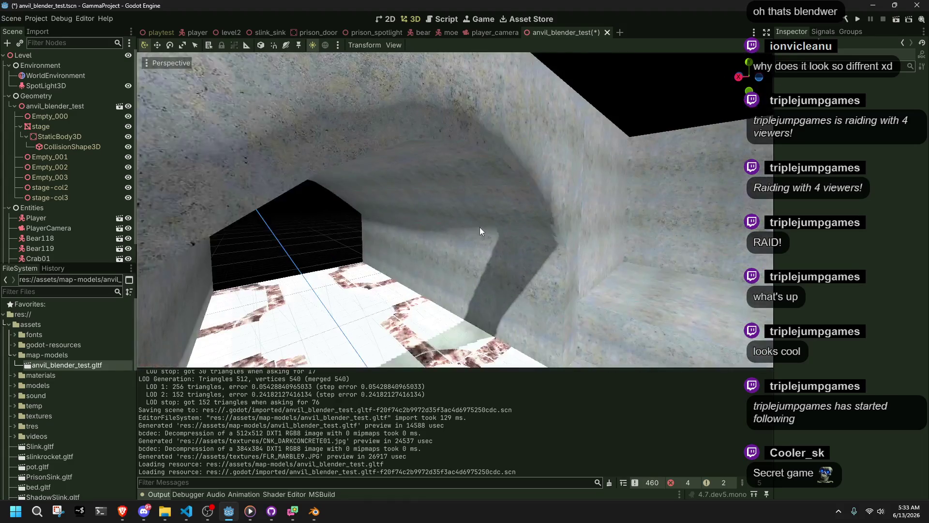
Return to Blender, look down the tunnel, and put the stage mesh into Edit Mode.
key(alt+Tab)
middle_drag(473, 223, 534, 229)
key(Tab)
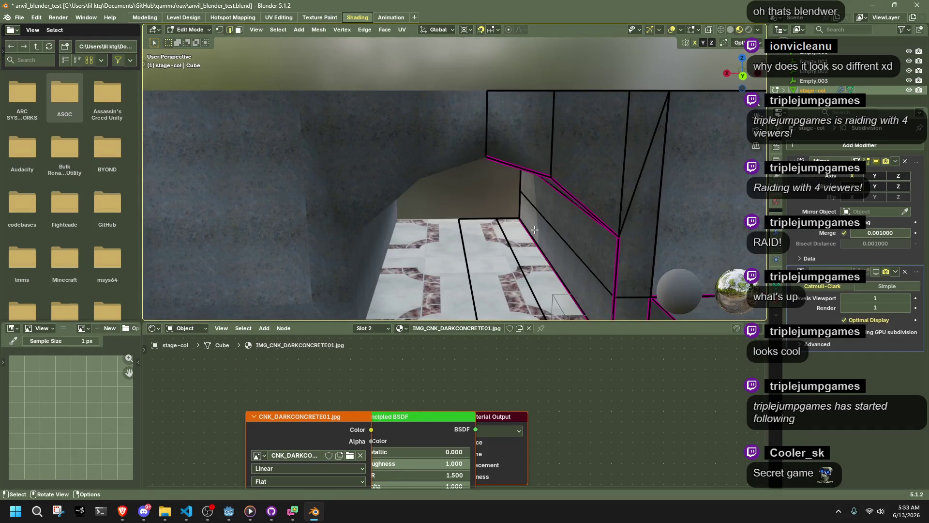
Select all faces, dismiss the normals menu unchanged, and reselect the stage mesh in Object Mode.
key(a)
key(alt+n)
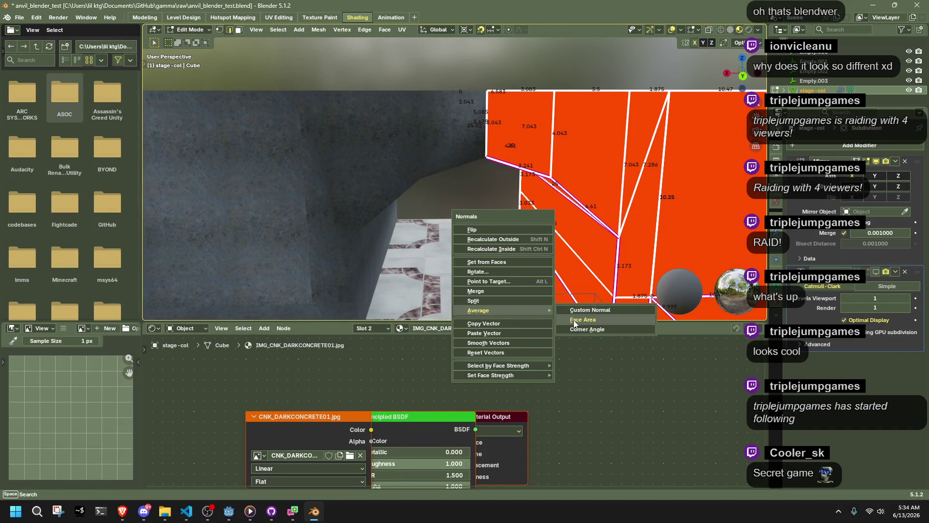
click(574, 320)
key(Tab)
click(466, 192)
scroll(516, 212, down, 4)
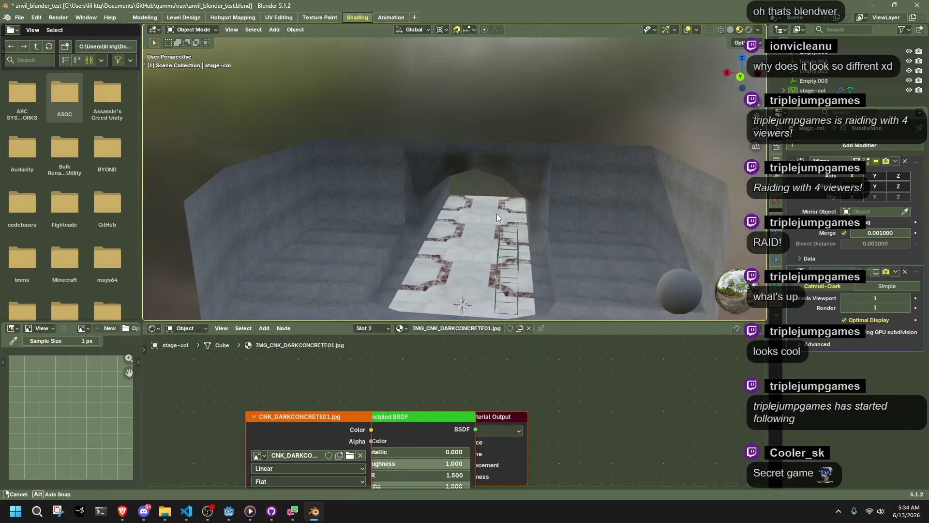
click(530, 194)
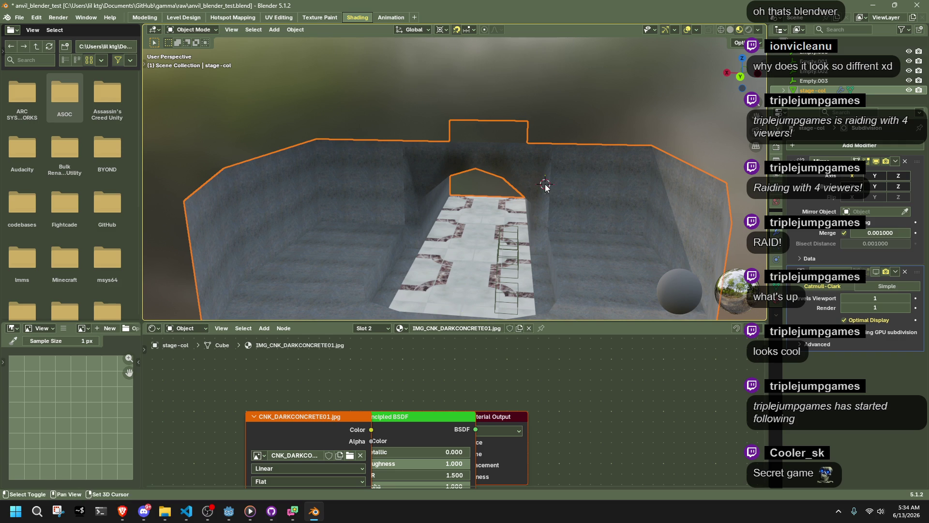
Place the 3D cursor on the stage floor and apply Shade Smooth to the stage mesh.
mouse_move(551, 205)
shift+right_down()
mouse_move(461, 289)
mouse_move(549, 215)
shift+right_up()
key(Tab)
key(Tab)
key(Tab)
scroll(577, 240, down, 5)
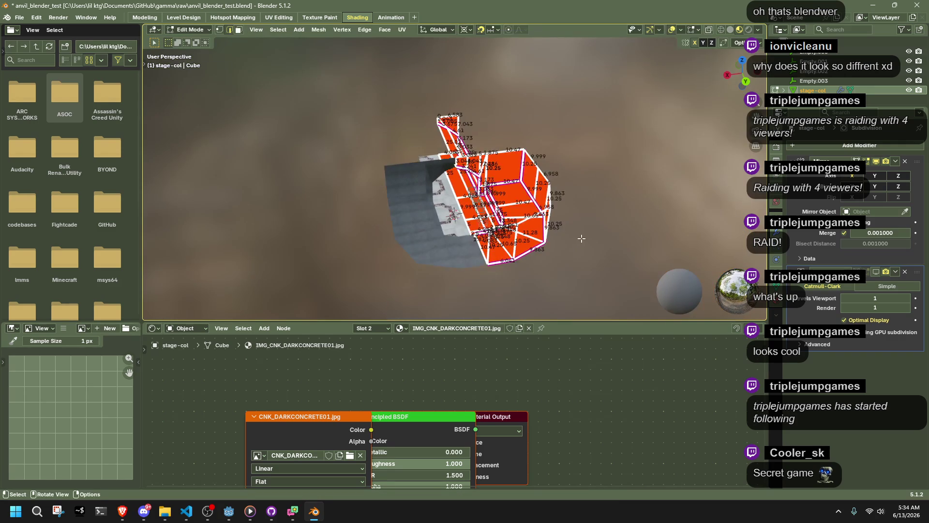
key(Tab)
right_click(534, 216)
click(534, 215)
scroll(538, 214, up, 8)
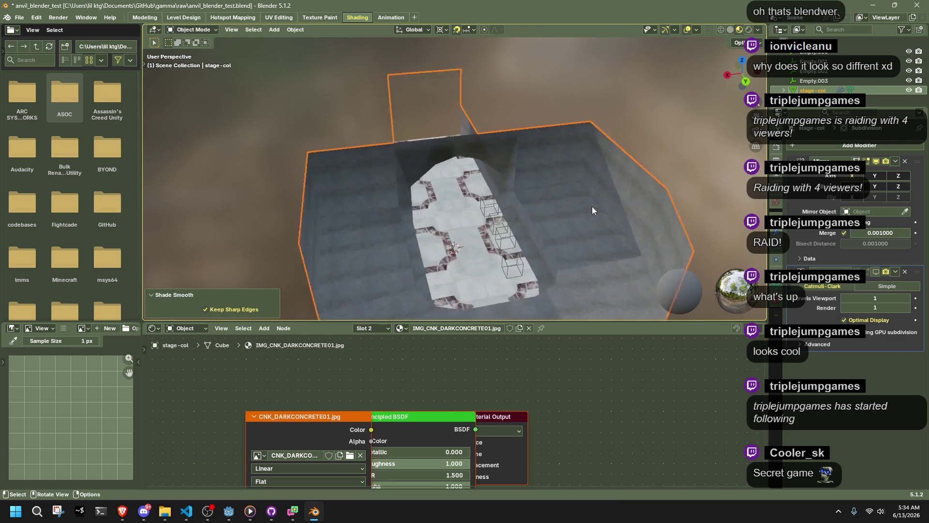
mouse_move(464, 187)
middle_down()
mouse_move(496, 165)
mouse_move(398, 197)
middle_up()
Vertex-slide an arch vertex along its edge to reshape the tunnel arch.
key(Tab)
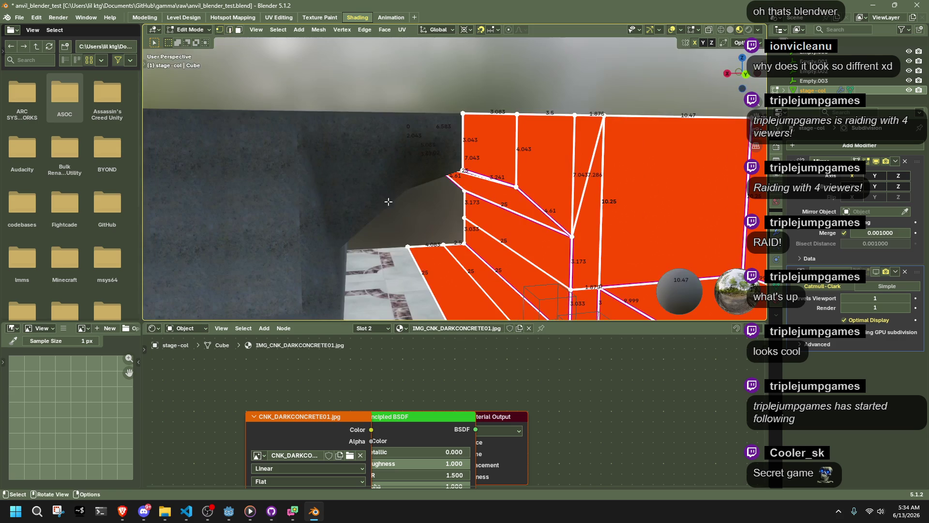
mouse_move(529, 194)
middle_down()
mouse_move(521, 197)
mouse_move(596, 214)
middle_up()
key(shift+v)
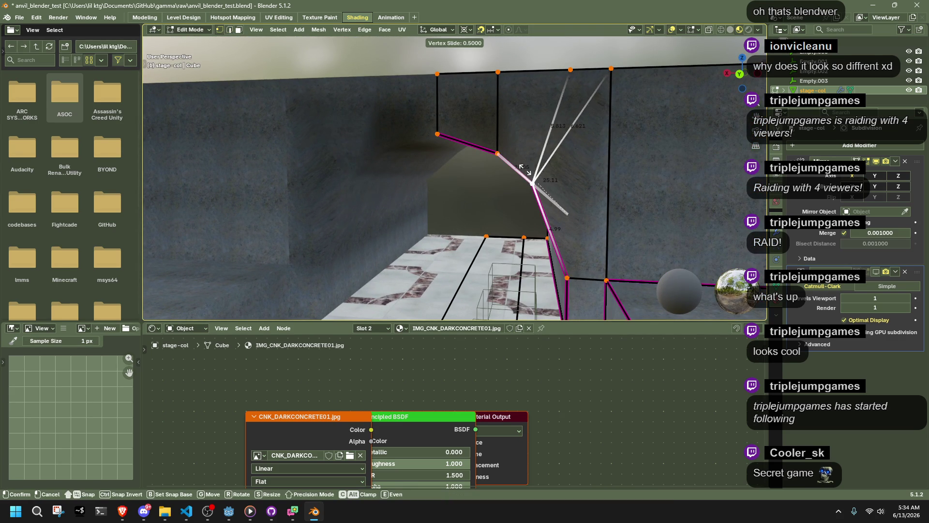
click(525, 169)
key(Tab)
click(472, 199)
mouse_move(472, 199)
middle_down()
mouse_move(434, 190)
mouse_move(390, 141)
middle_up()
In edge select mode, select the arch edges and all sharp edges, then mark them sharp.
key(Tab)
key(2)
alt+shift+click(386, 140)
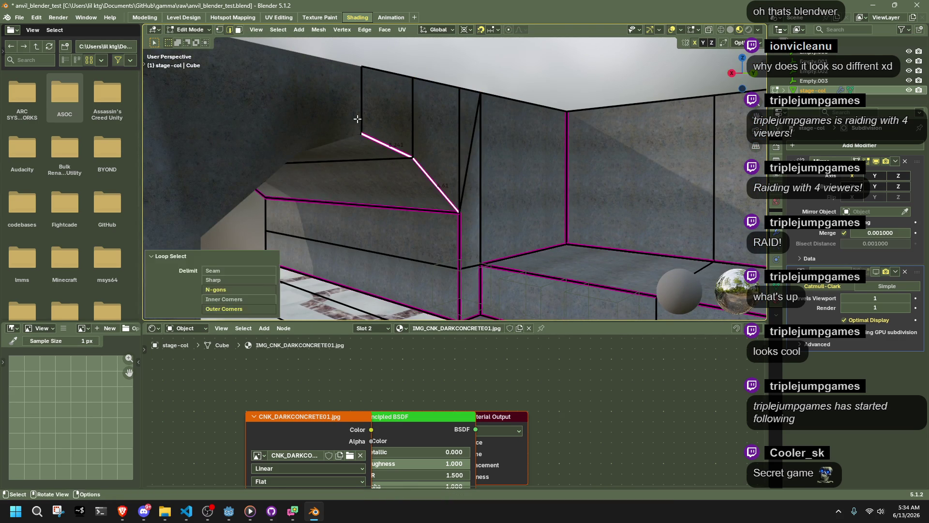
shift+click(465, 80)
shift+click(400, 142)
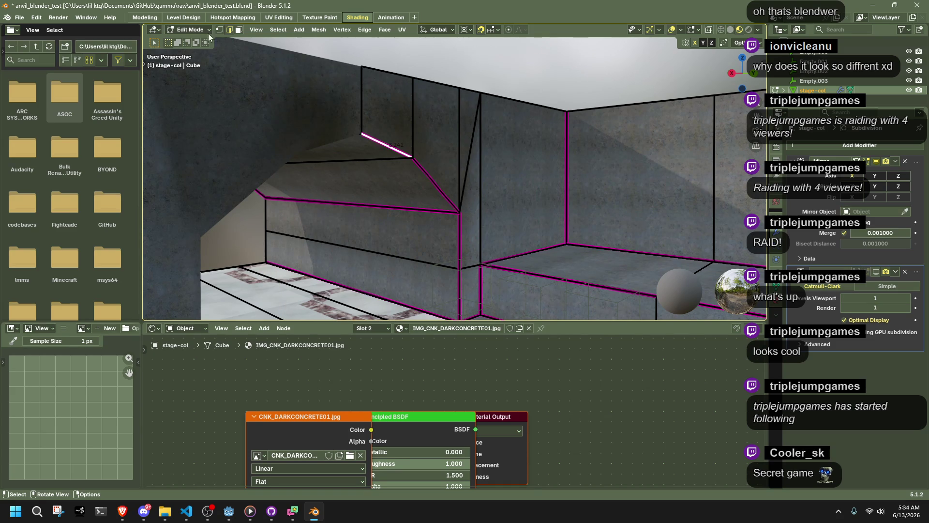
click(278, 30)
key(Escape)
click(278, 29)
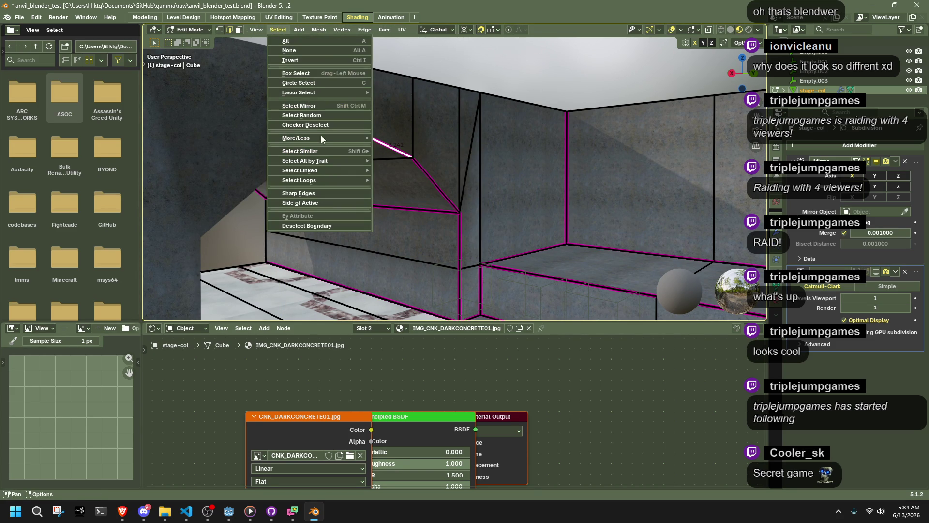
click(314, 193)
right_click(432, 201)
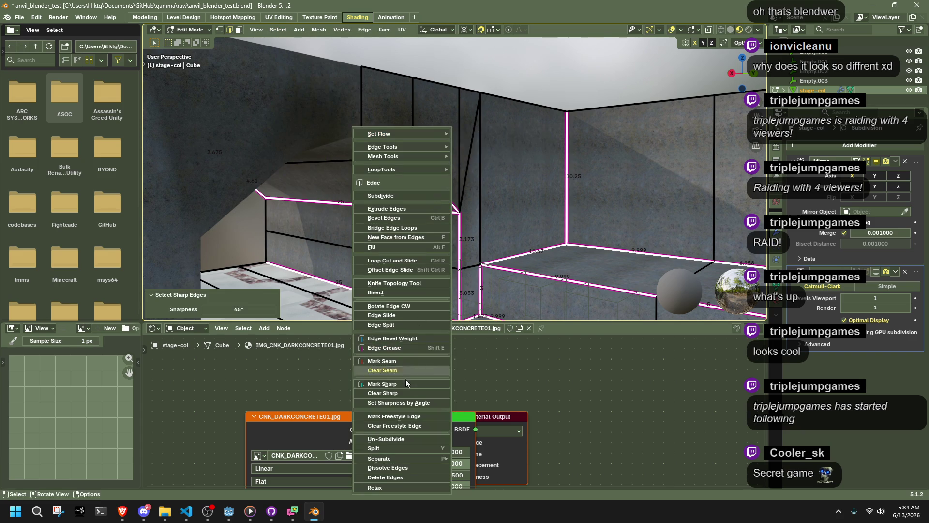
click(395, 384)
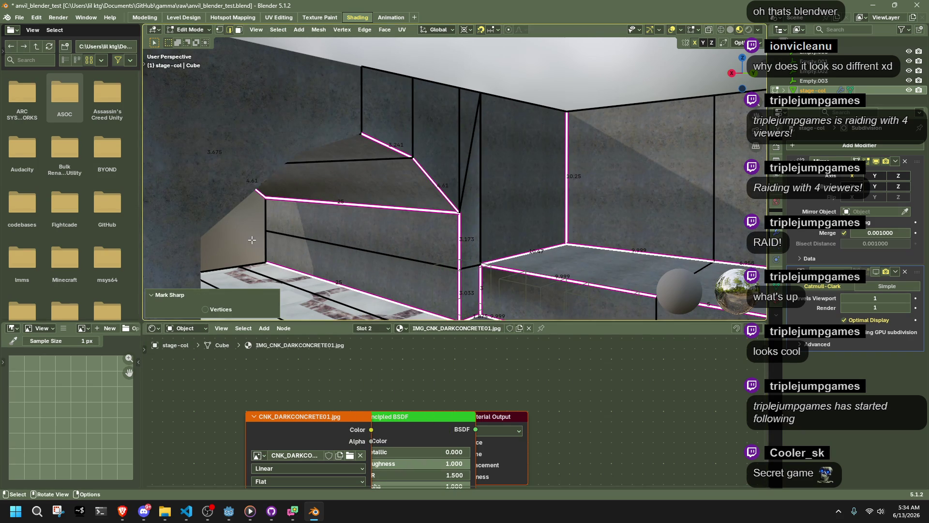
Frame the arch, select stage-col, and re-enter Edit Mode with nothing selected.
key(a)
key(alt+n)
key(Tab)
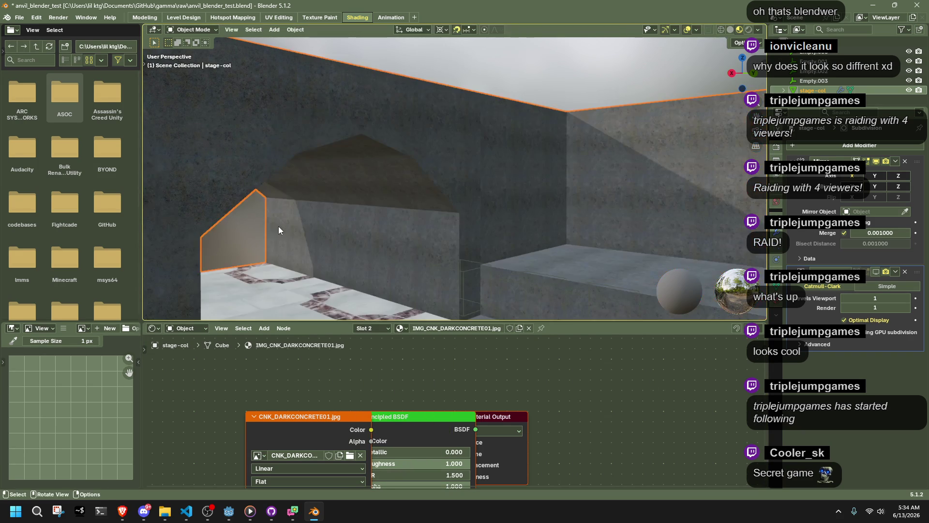
middle_drag(333, 221, 367, 207)
key(alt+a)
mouse_move(451, 196)
middle_down()
mouse_move(405, 185)
mouse_move(497, 201)
middle_up()
click(484, 193)
key(Tab)
key(alt+a)
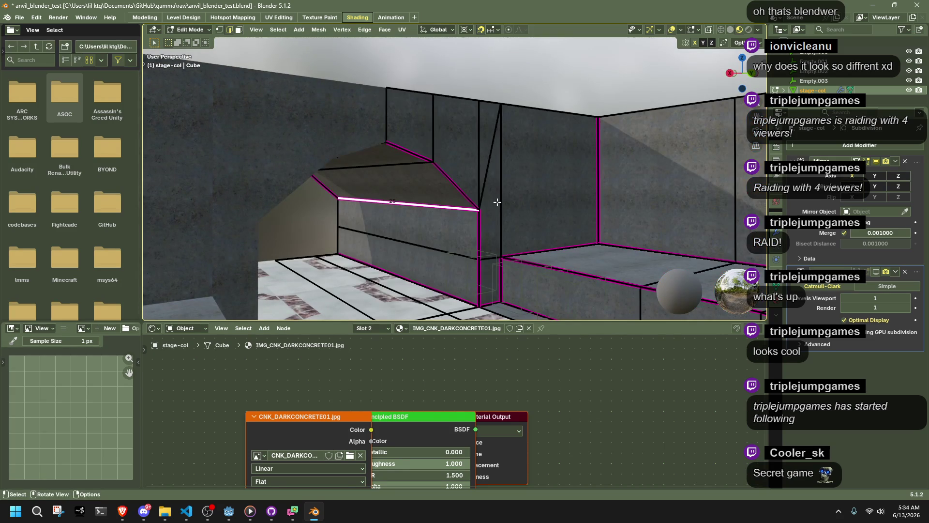
Set the arch edge's crease to -1.000 for a rounder arch.
right_click(436, 208)
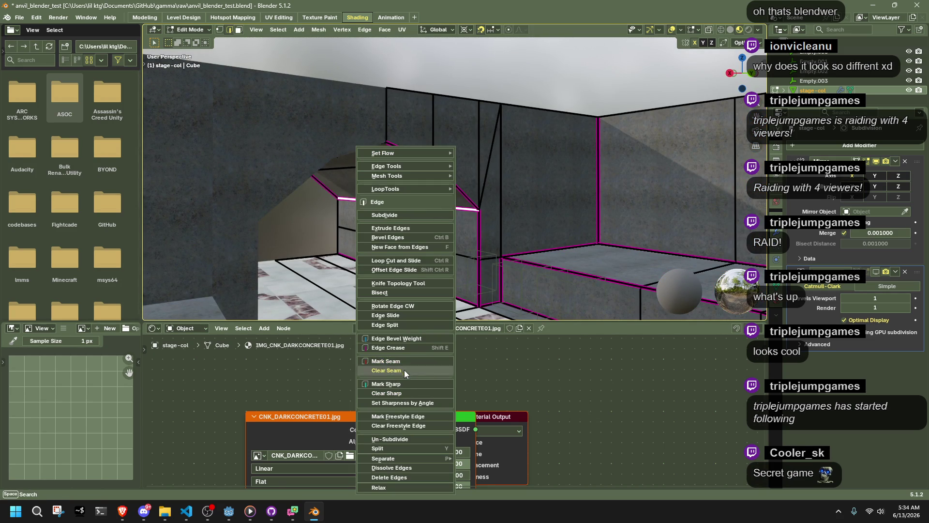
click(388, 347)
click(356, 311)
key(BackSpace)
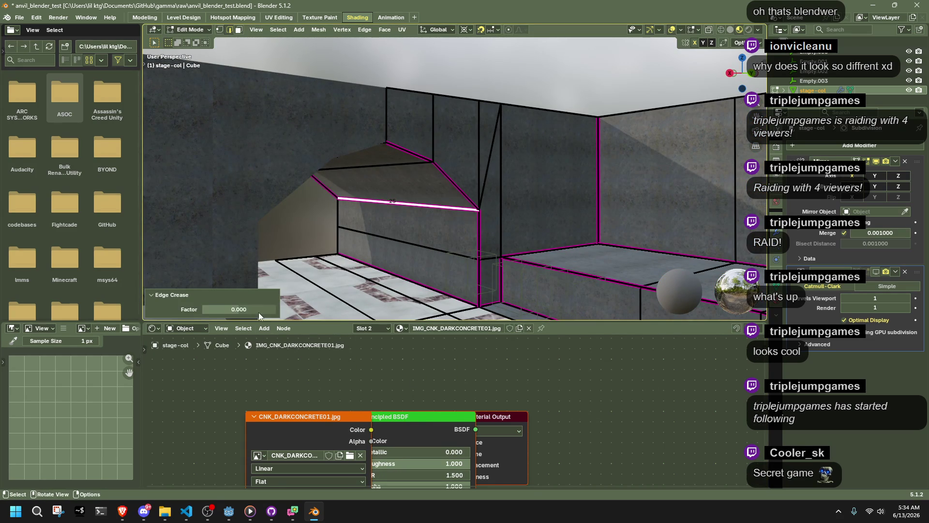
key(shift+e)
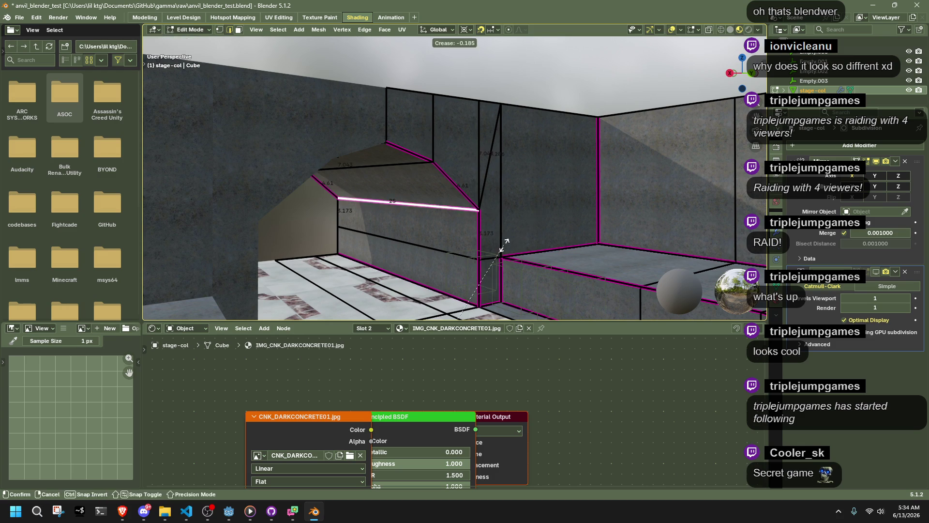
click(504, 236)
drag(245, 314, 203, 314)
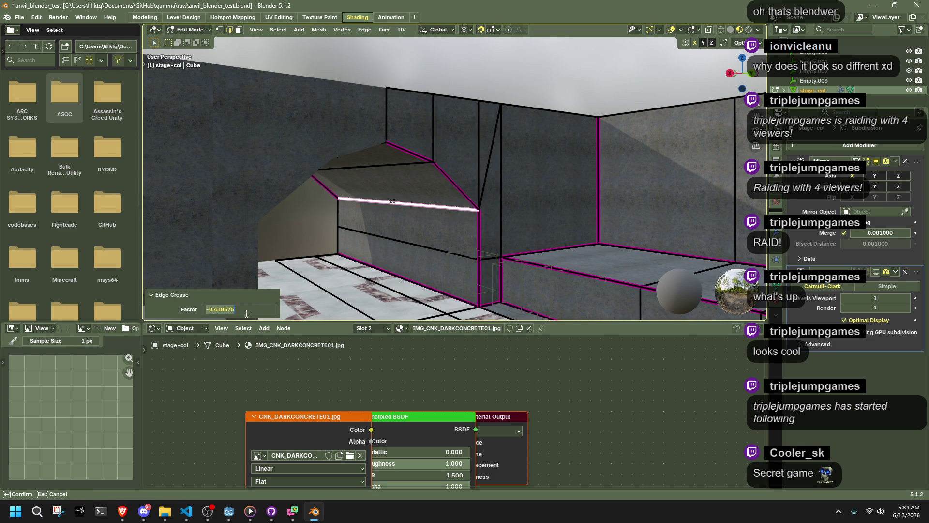
Inspect the arch corridor in Object Mode and save anvil_blender_test.blend.
key(Tab)
key(alt+a)
middle_drag(306, 219, 520, 233)
key(Tab)
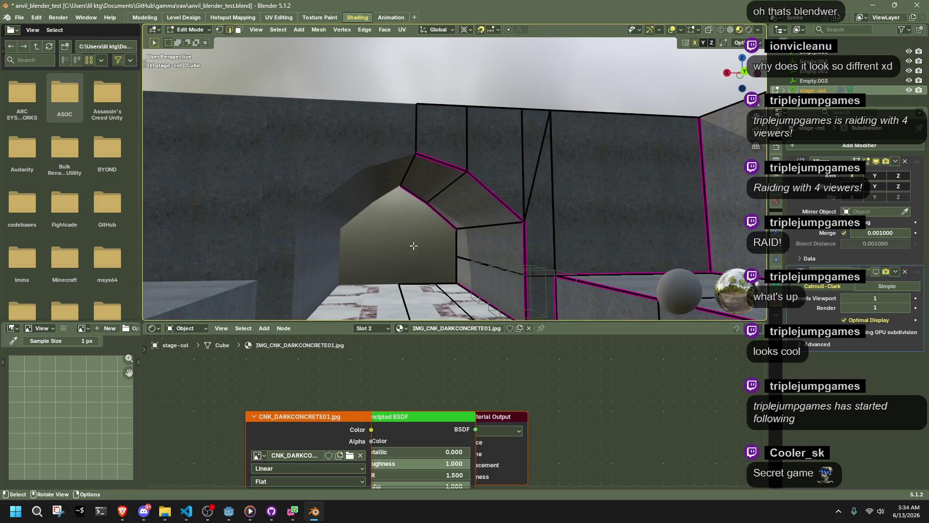
key(Tab)
key(alt+a)
middle_drag(558, 190, 520, 205)
key(ctrl+s)
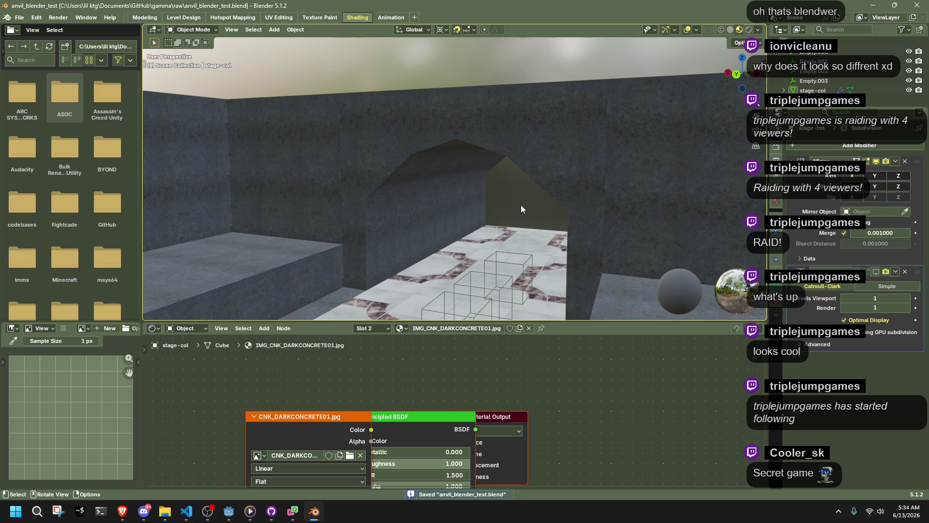
Cancel a stray delete and re-export the stage to glTF from the quick menu.
key(x)
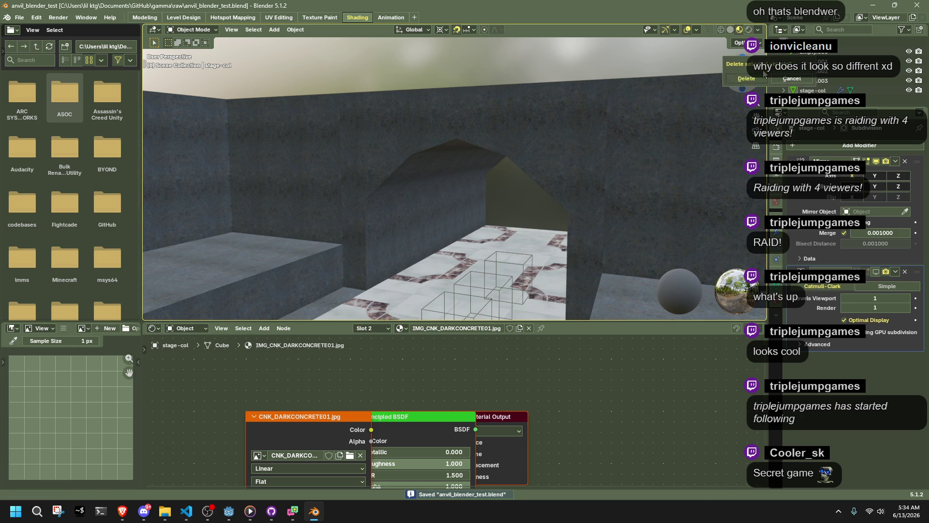
click(803, 82)
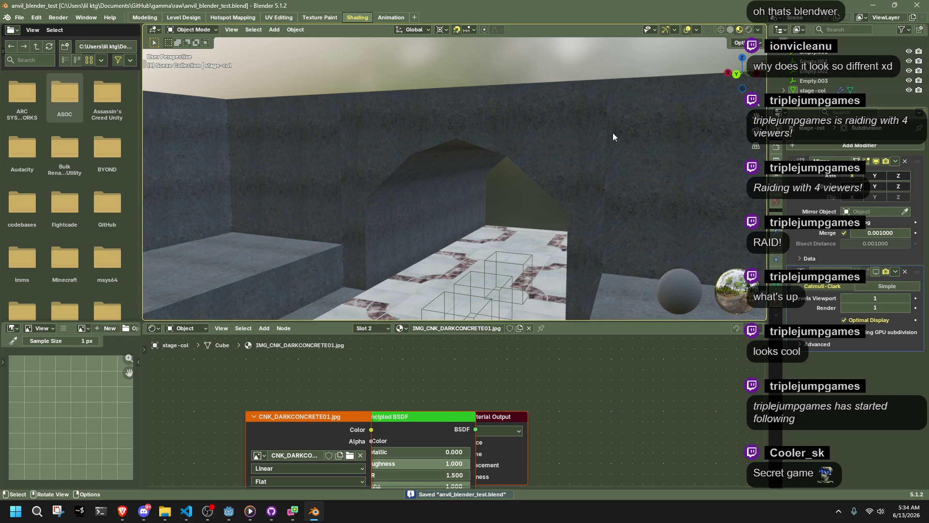
key(n)
key(n)
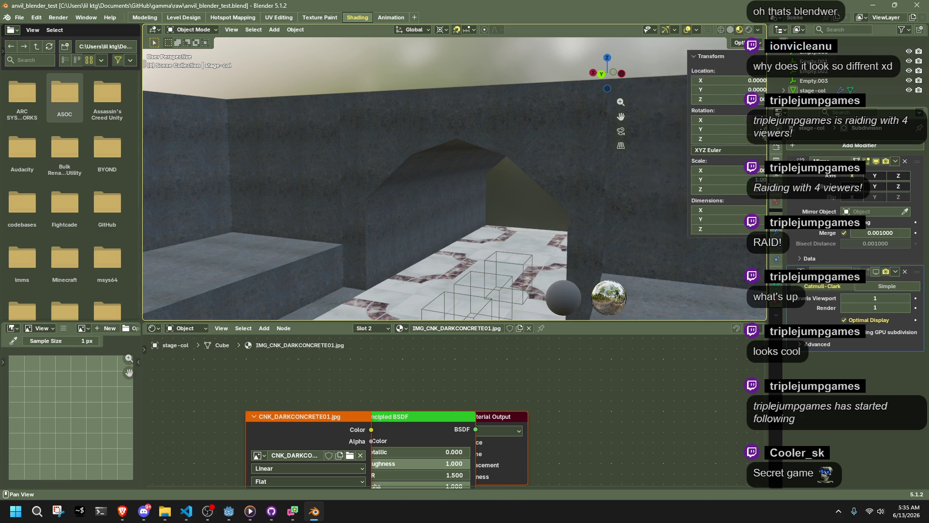
key(q)
click(537, 206)
click(469, 397)
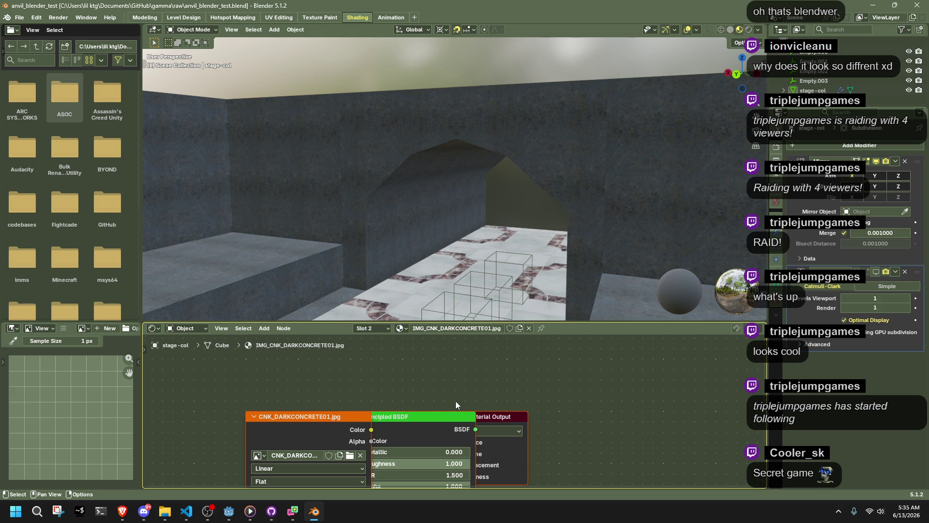
In Godot, move the camera to the arch room, then save the scene and run the game.
click(234, 512)
mouse_move(581, 280)
right_down()
mouse_move(604, 283)
mouse_move(699, 169)
right_up()
click(857, 20)
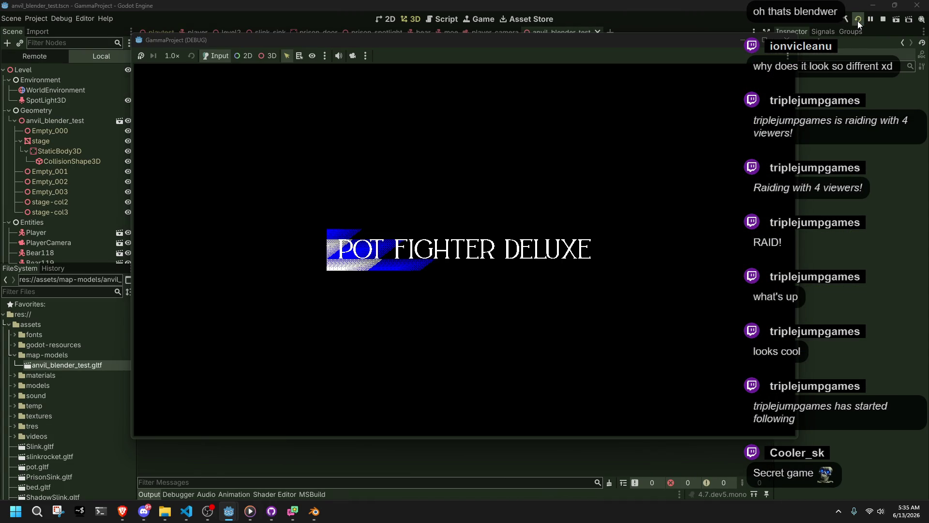
Run and jump the character past the bed and pillars and up the stairs.
key(w)
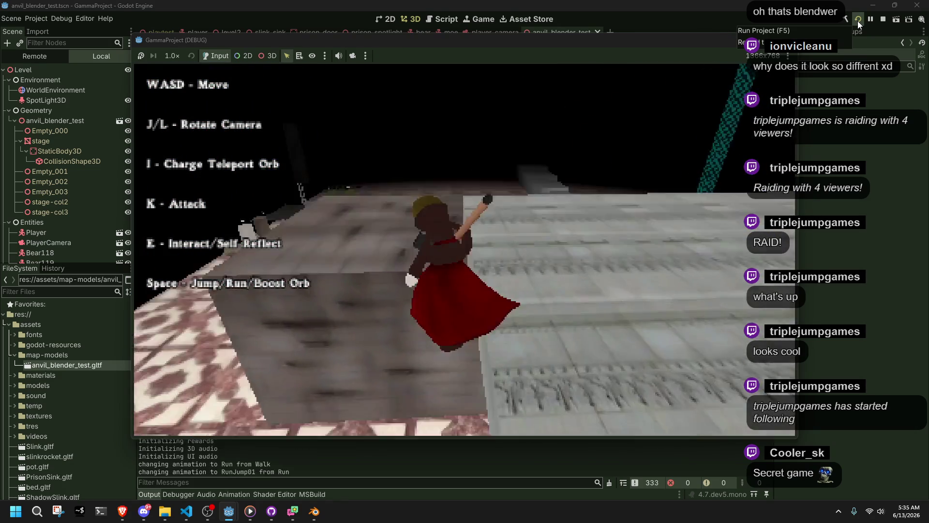
key(space)
key(w)
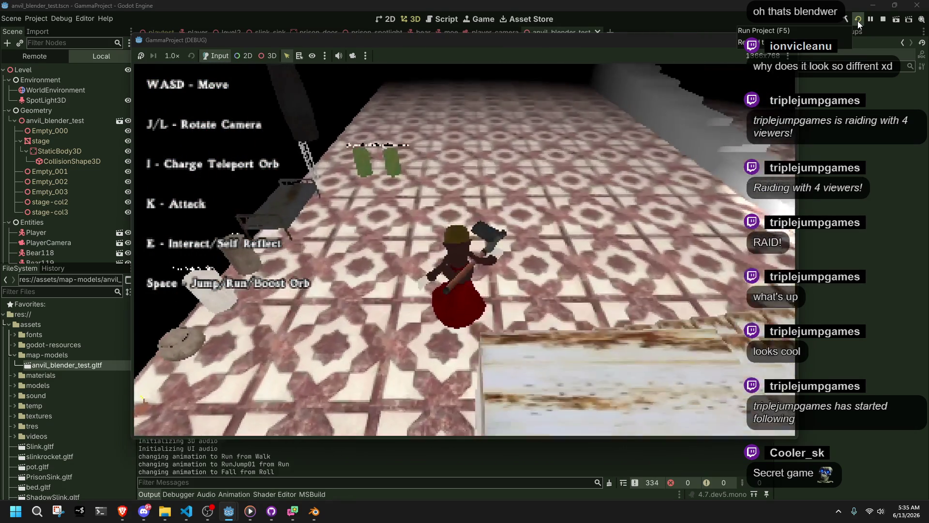
key(w)
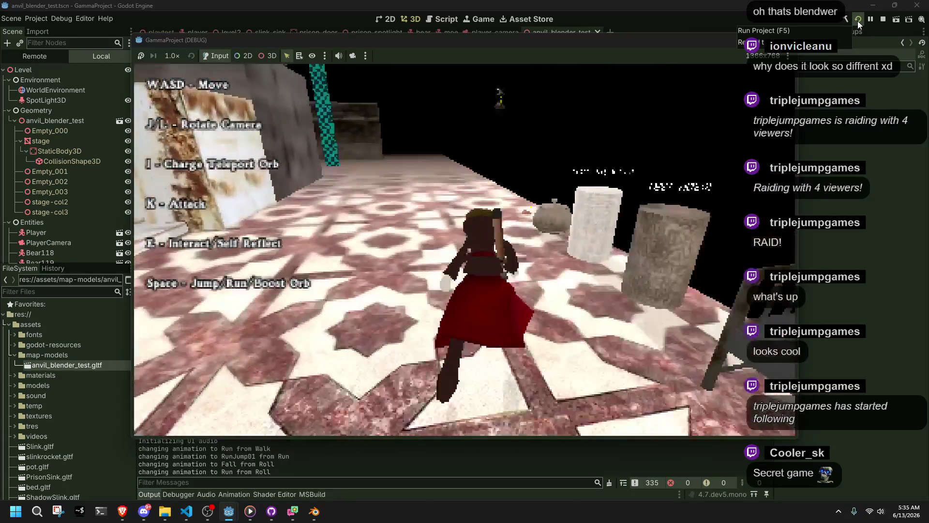
key(w)
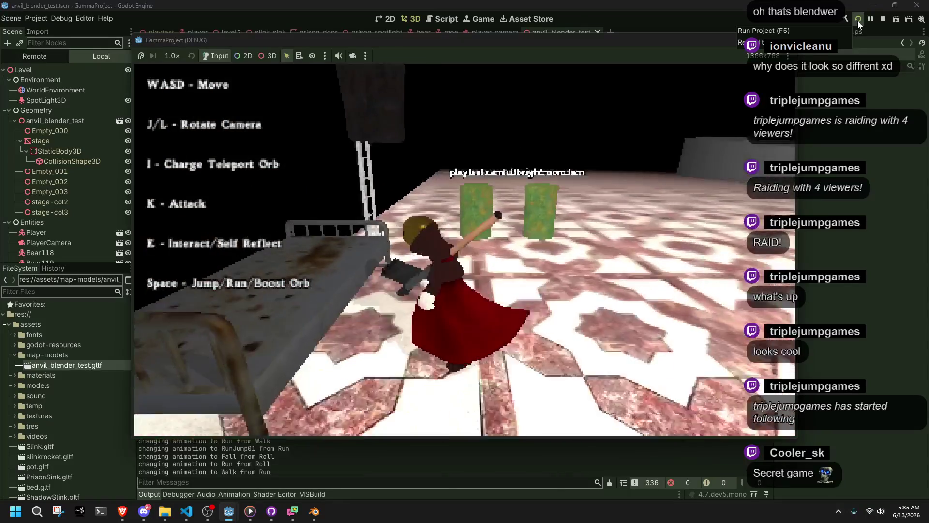
key(w)
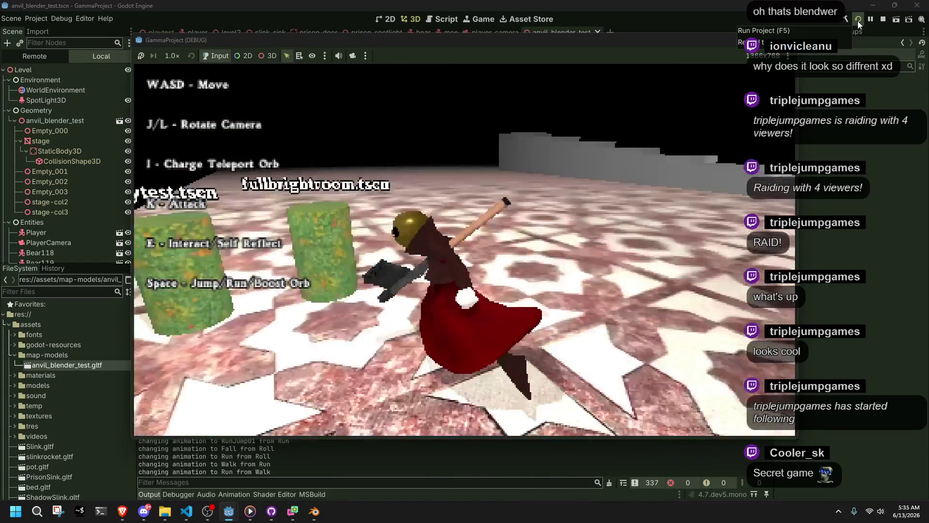
key(space)
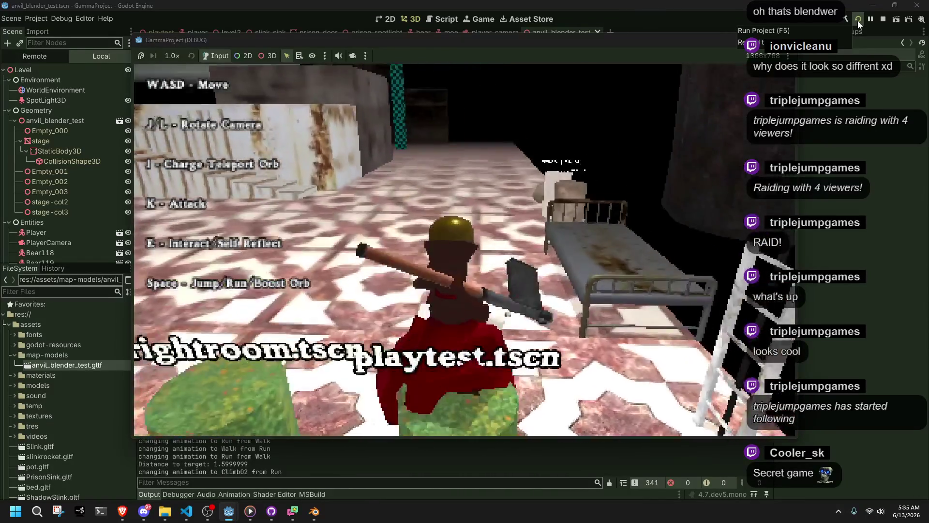
key(w)
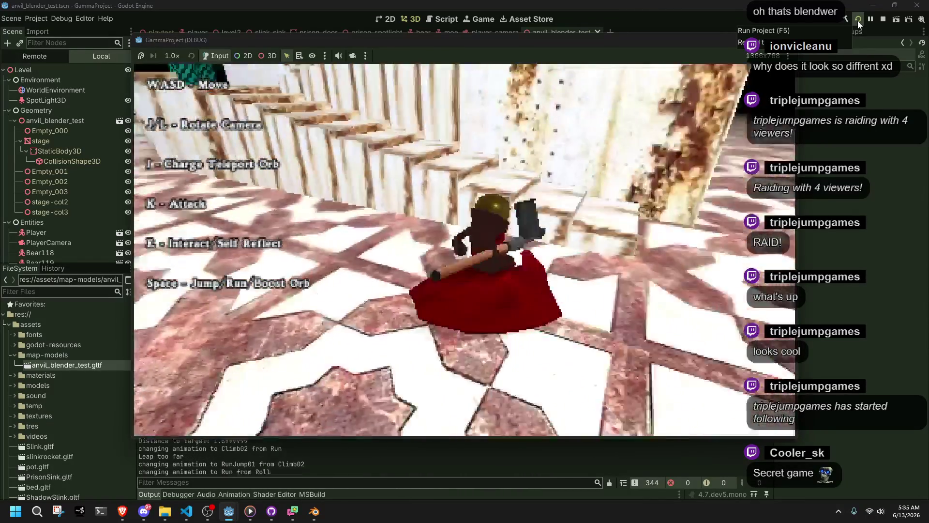
key(w)
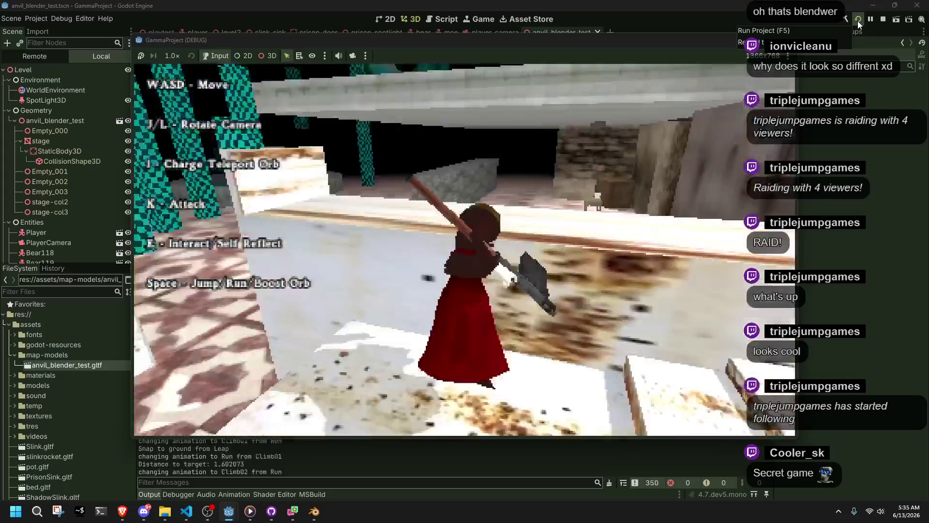
key(space)
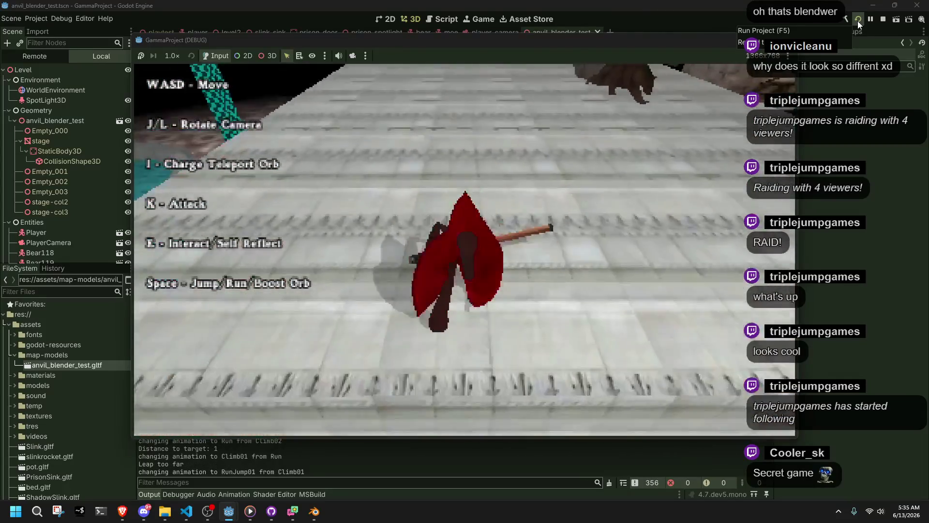
Jump from the platform onto the marble floor, reach the cylinders and pot, then reload the game.
key(w)
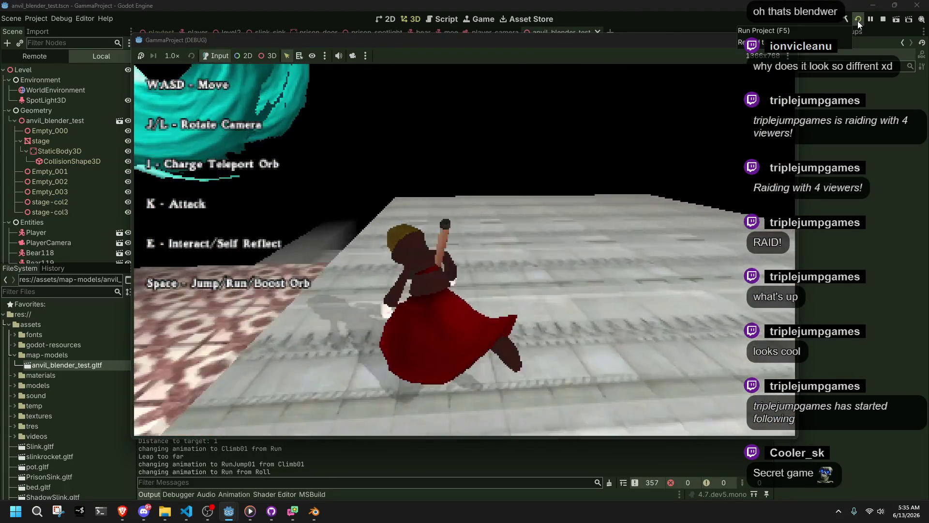
key(d)
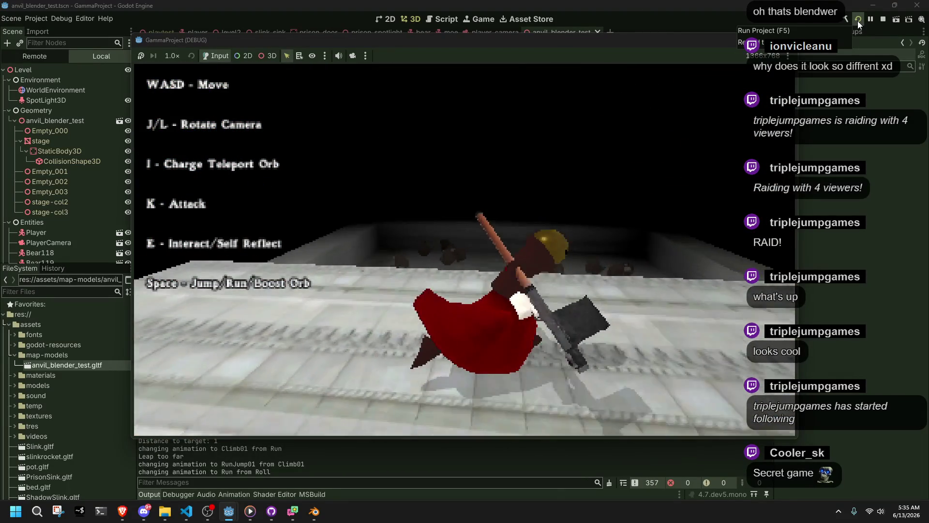
key(w)
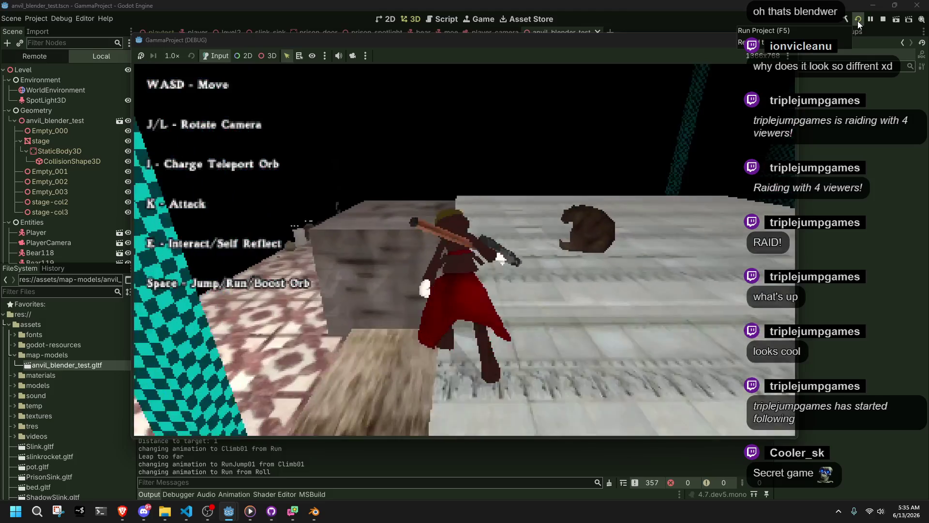
key(space)
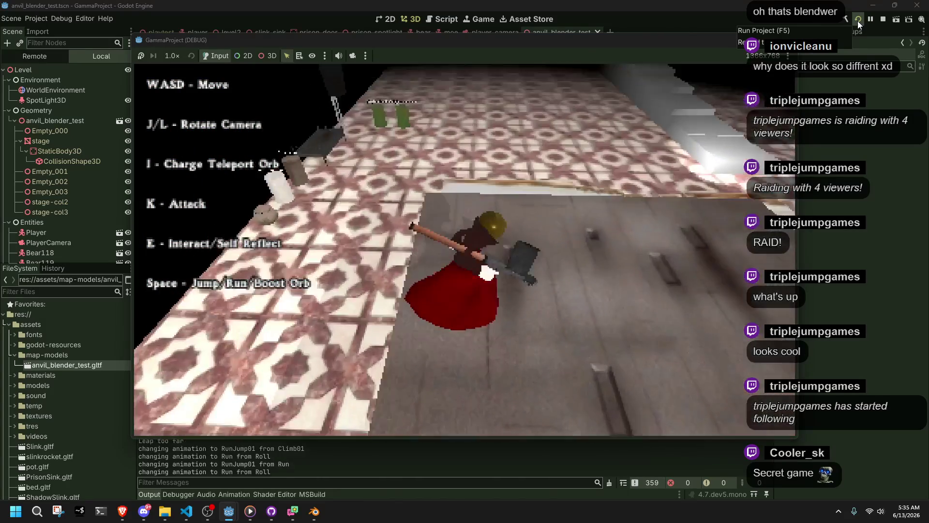
key(space)
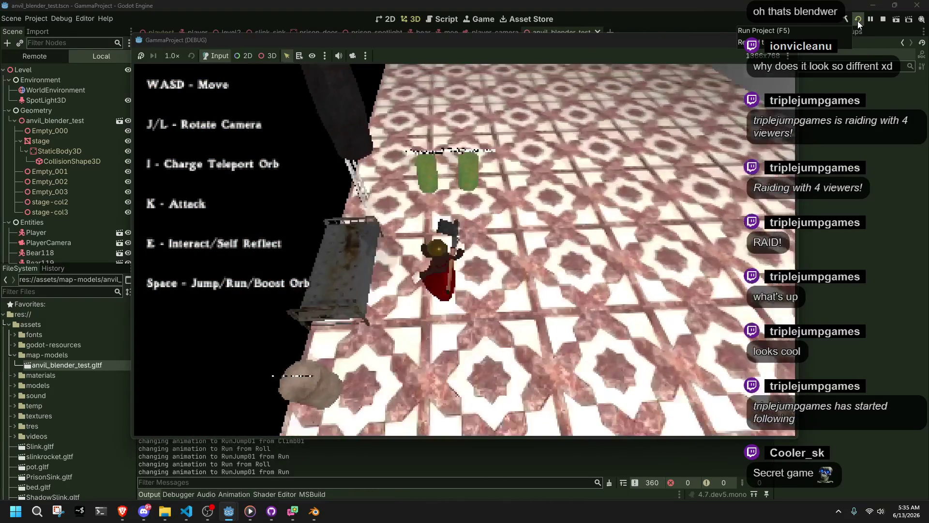
key(w)
key(s)
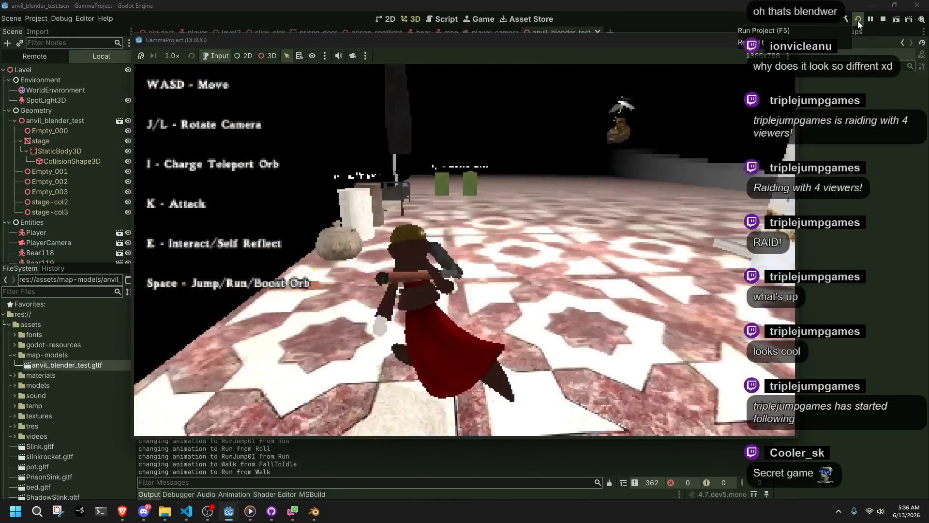
key(e)
key(w)
key(a)
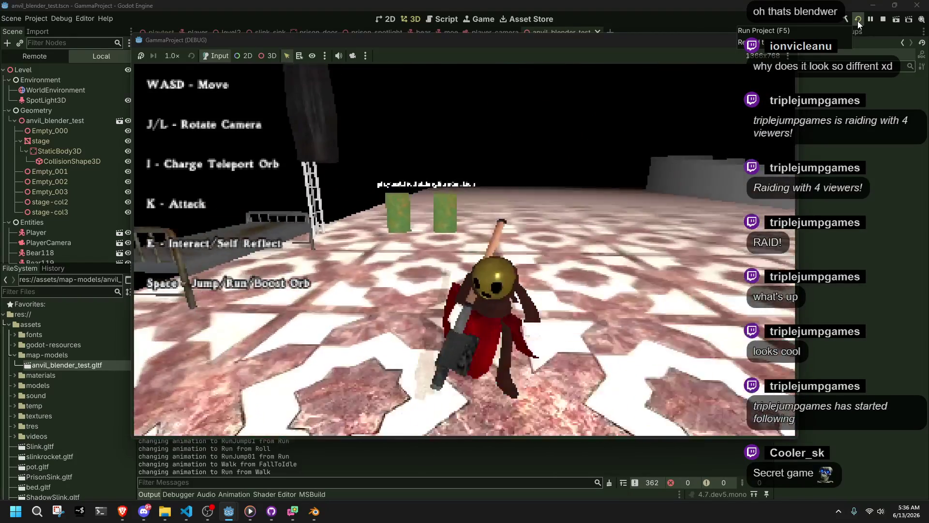
click(857, 22)
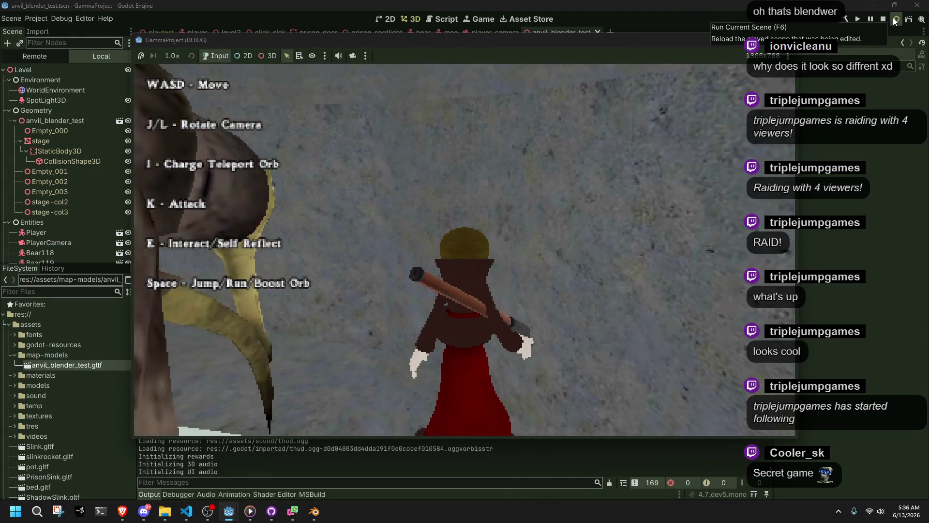
Run toward the corridor, swing the game camera with L, then stop the game with F8.
key(w)
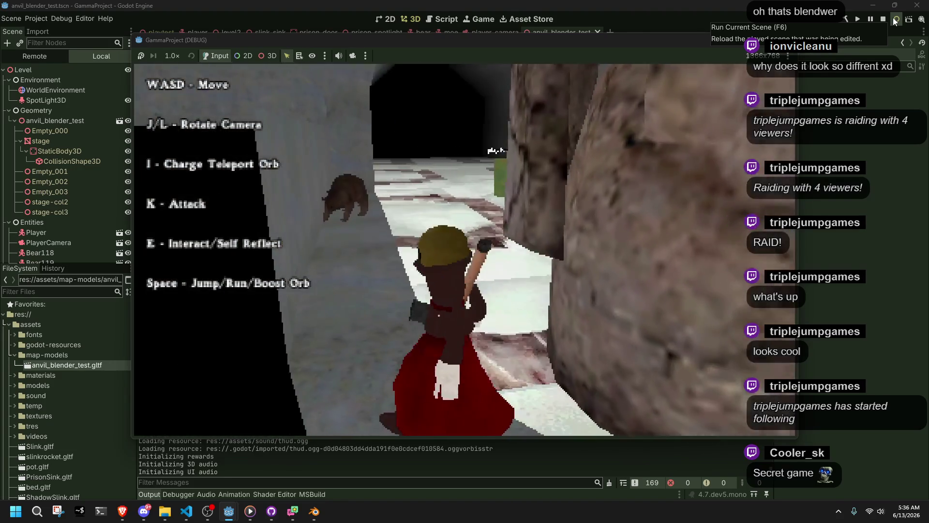
key(l)
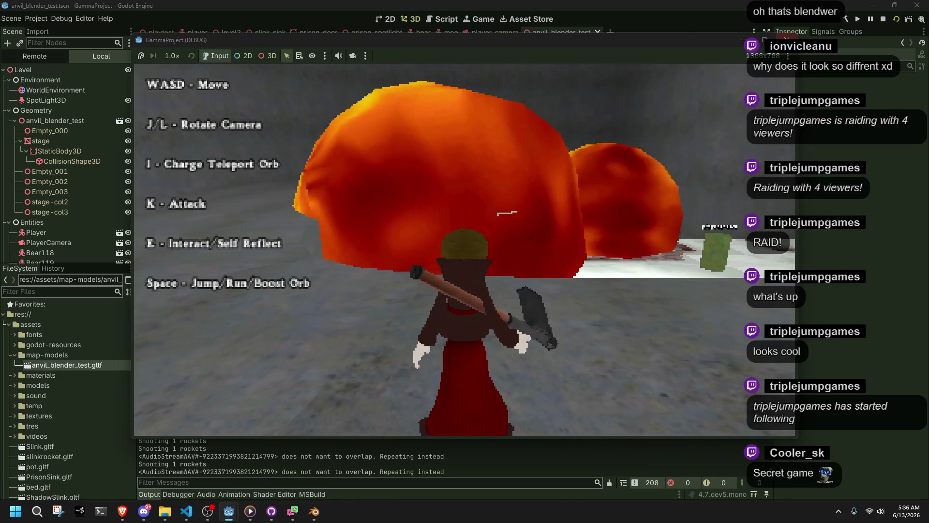
key(F8)
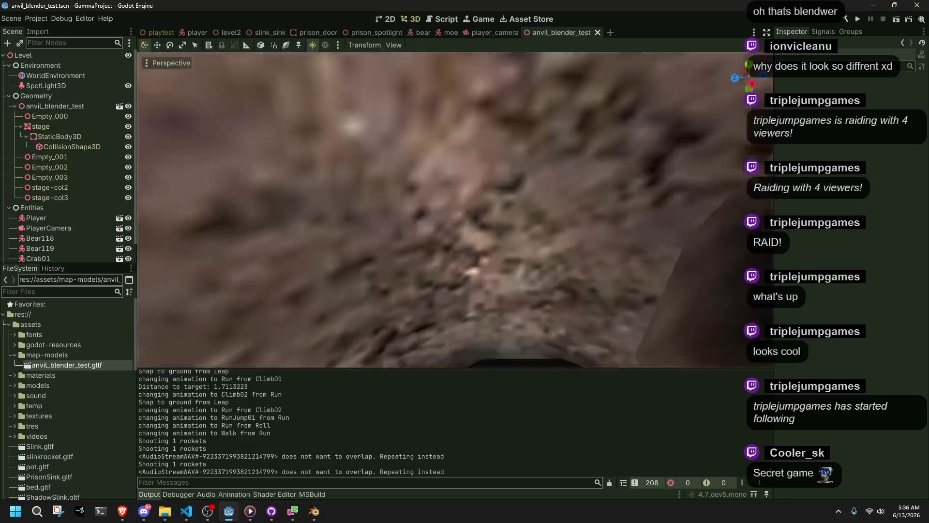
Orbit the editor view around the cave geometry and launch the current scene again.
right_drag(521, 267, 498, 256)
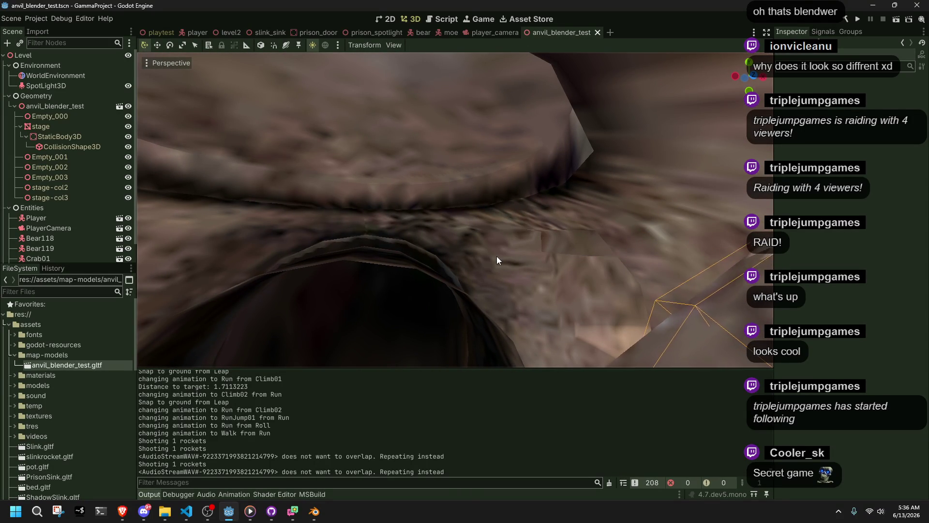
click(897, 21)
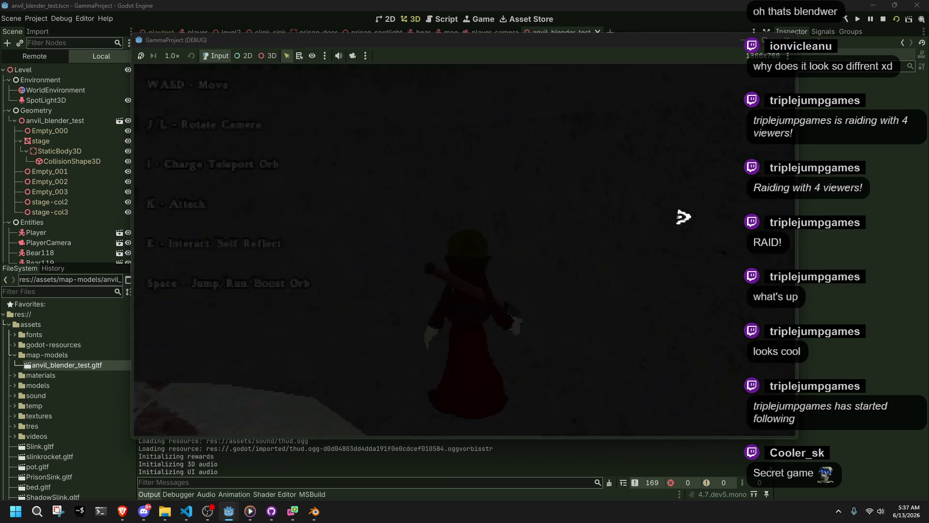
Run the character past the dark tunnel and off the platform edge, then stop and orbit the editor view.
key(w)
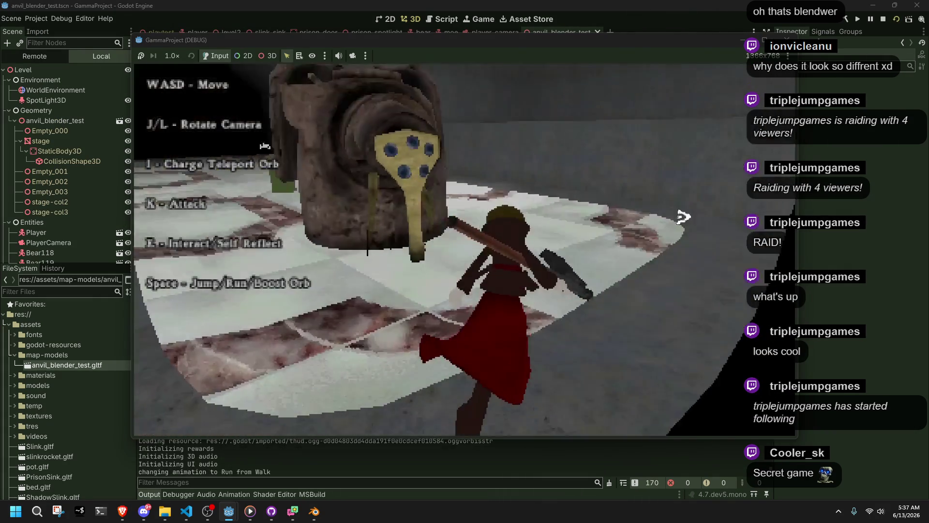
key(l)
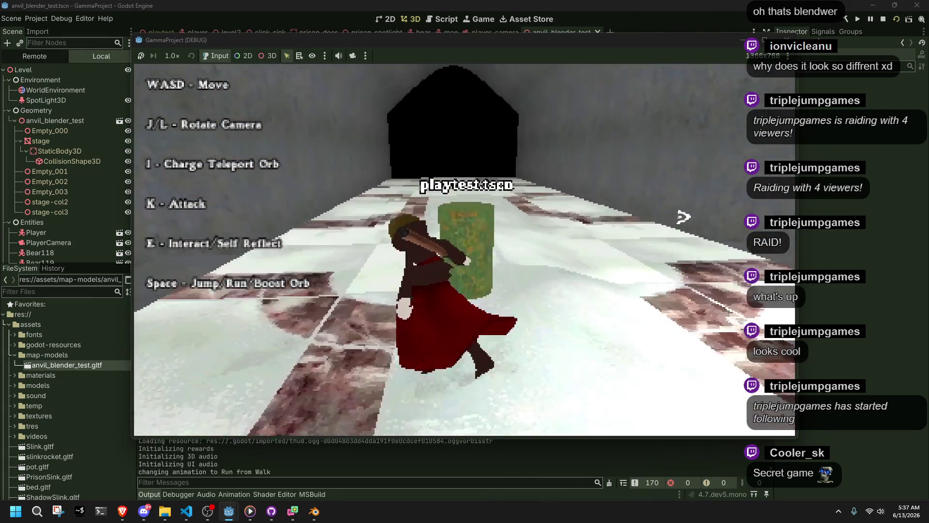
key(l)
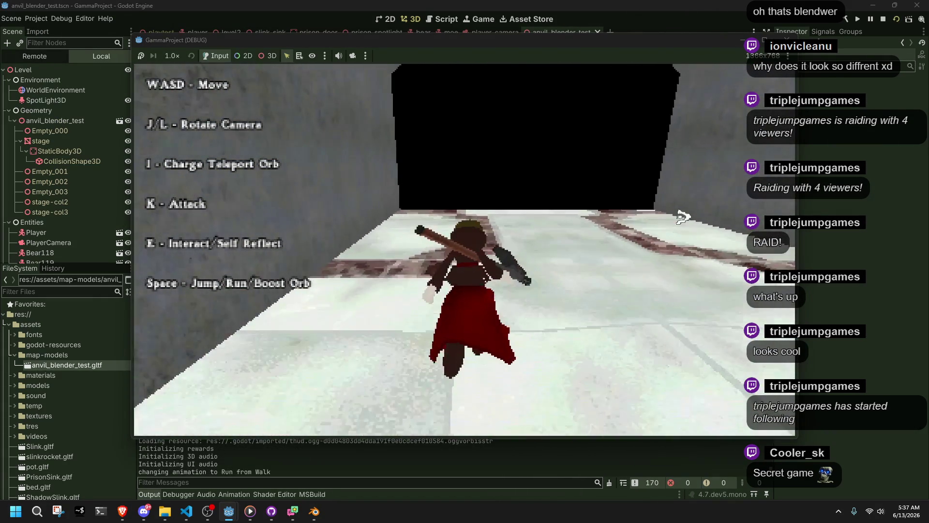
key(j)
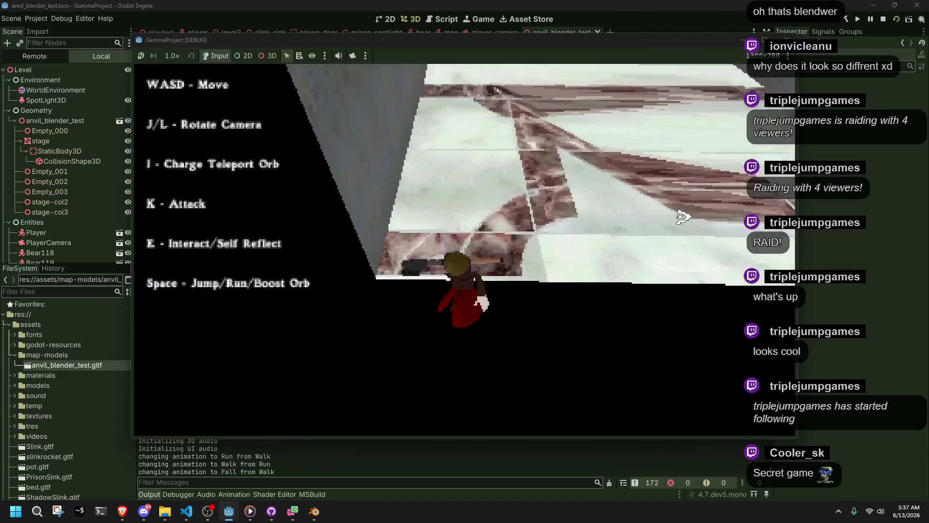
key(F8)
mouse_move(605, 219)
middle_down()
mouse_move(491, 177)
mouse_move(469, 138)
mouse_move(414, 226)
middle_up()
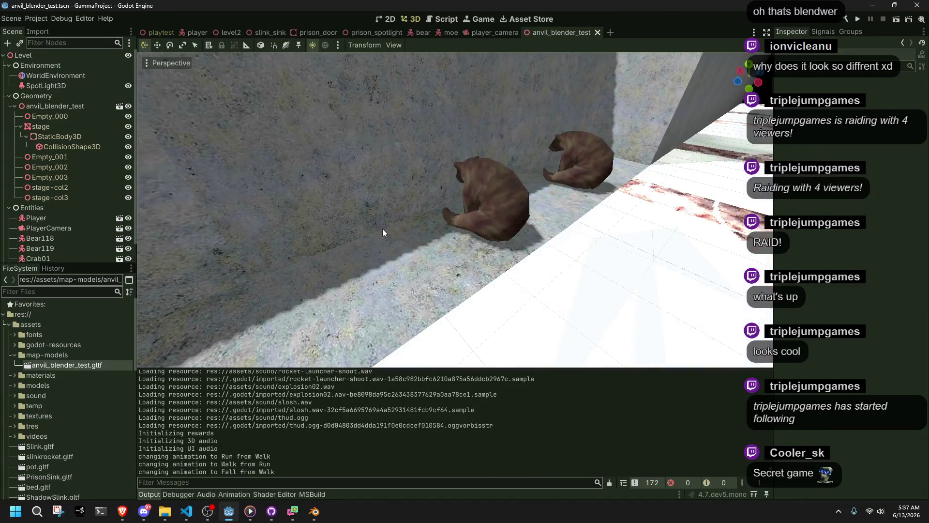
scroll(91, 395, down, 5)
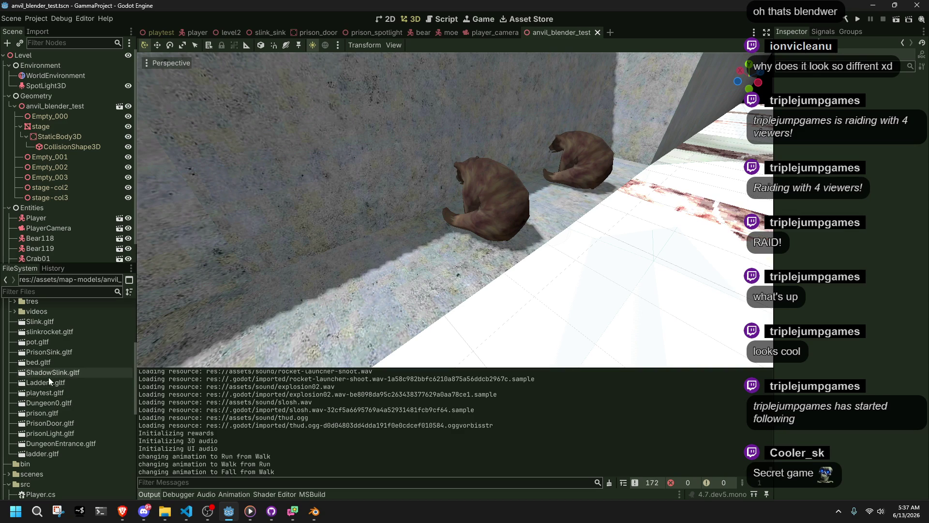
Switch away from Godot and scroll down and back up through the assets and src files.
key(alt+Tab)
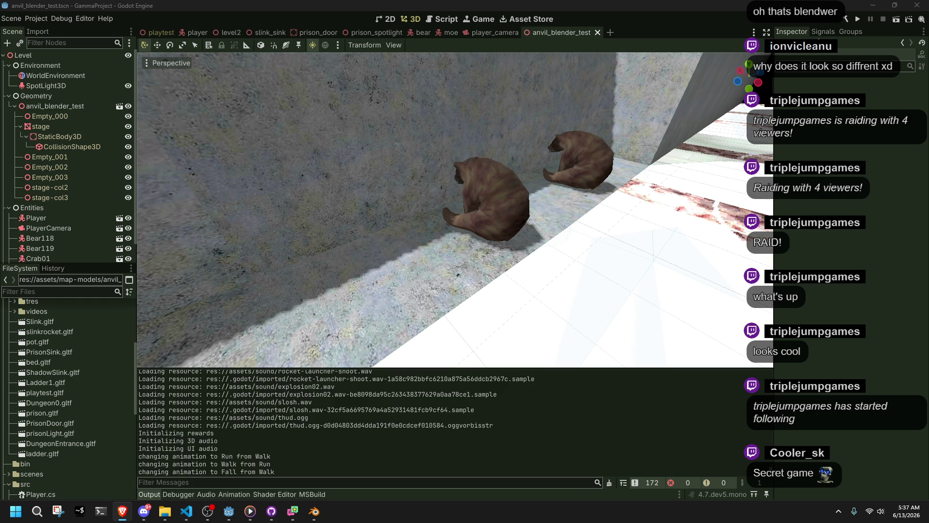
scroll(65, 422, down, 3)
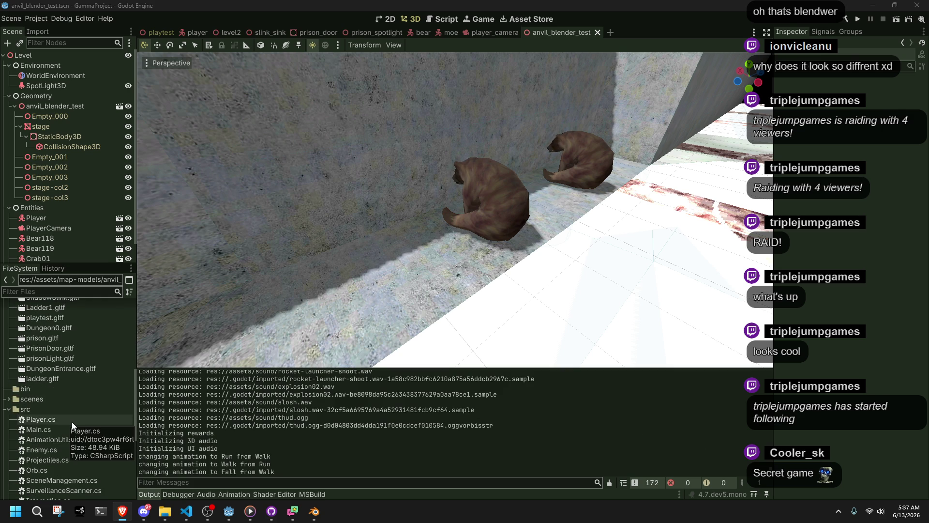
scroll(72, 422, up, 5)
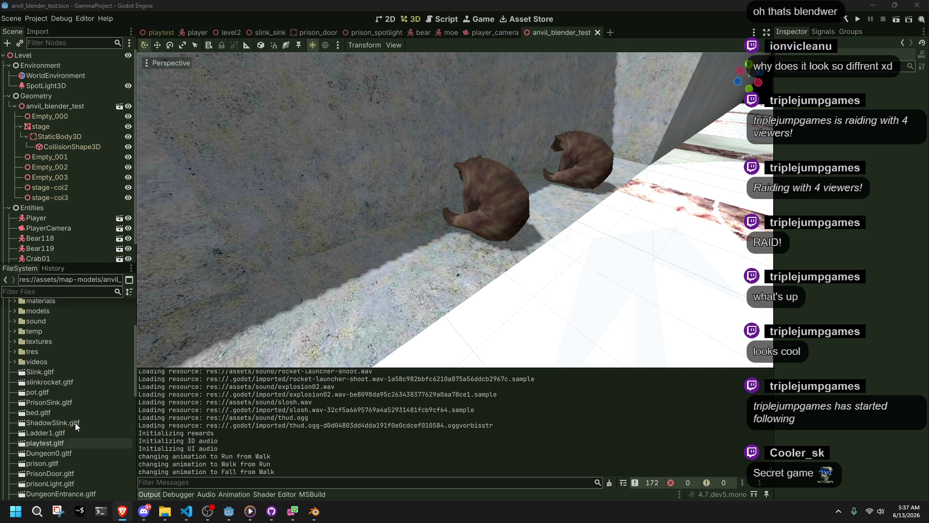
scroll(74, 422, up, 3)
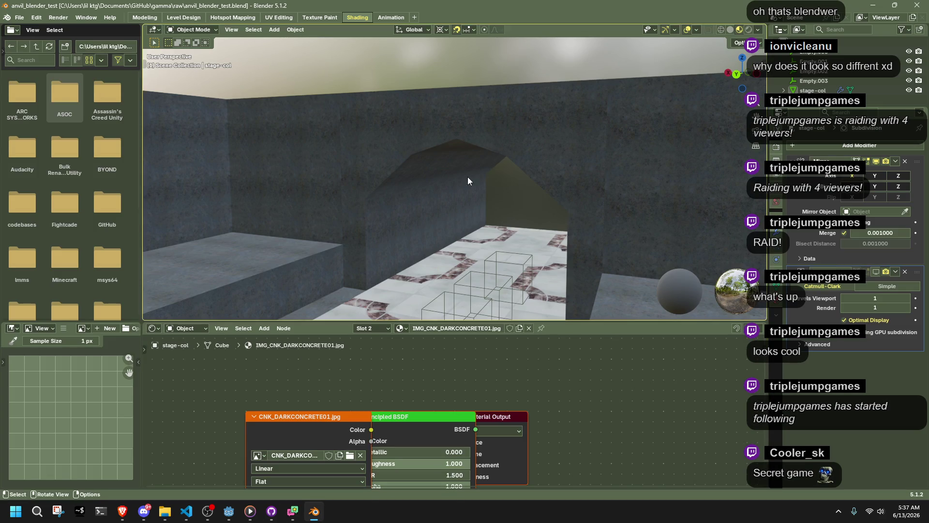
Select the angled wall piece of the stage-col mesh.
click(451, 180)
scroll(484, 186, up, 2)
click(516, 193)
click(505, 195)
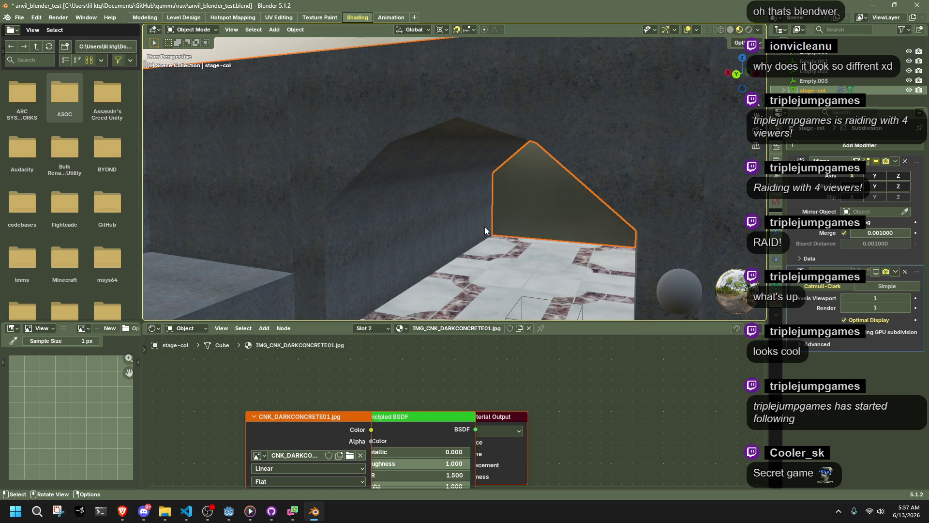
scroll(524, 241, down, 6)
Inspect stage-col in Edit Mode in vertex and edge select, then return to Object Mode.
key(Tab)
mouse_move(459, 186)
middle_down()
mouse_move(371, 208)
mouse_move(506, 196)
mouse_move(503, 186)
mouse_move(540, 190)
middle_up()
key(1)
key(2)
key(1)
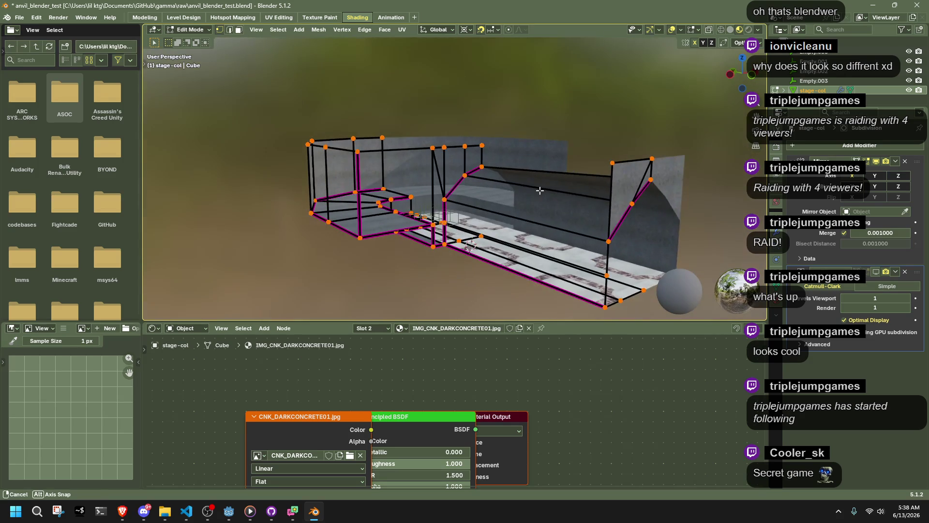
key(Tab)
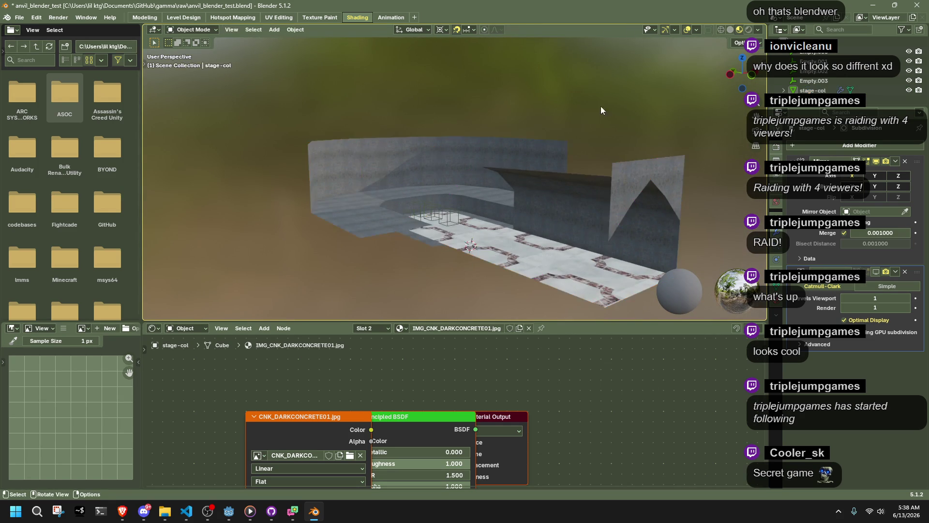
click(813, 90)
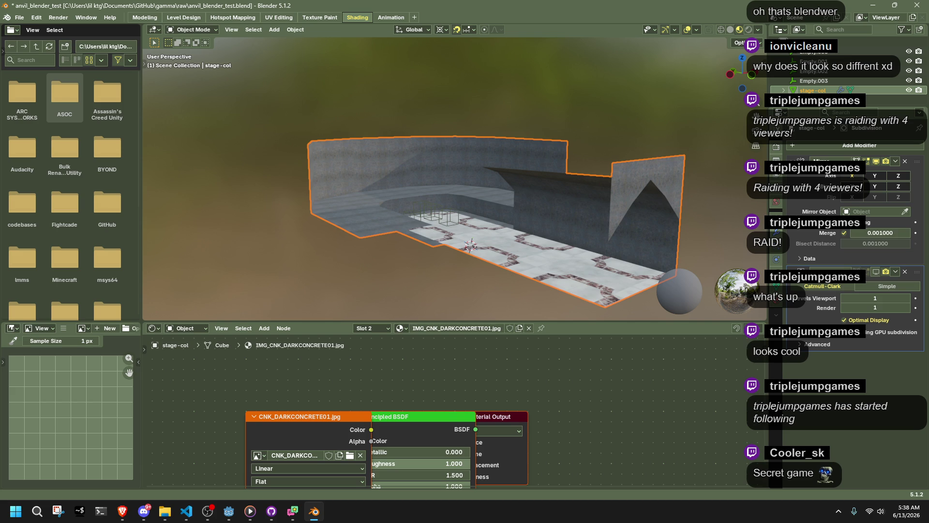
mouse_move(683, 6)
mouse_down()
mouse_move(684, 32)
mouse_move(652, 36)
mouse_up()
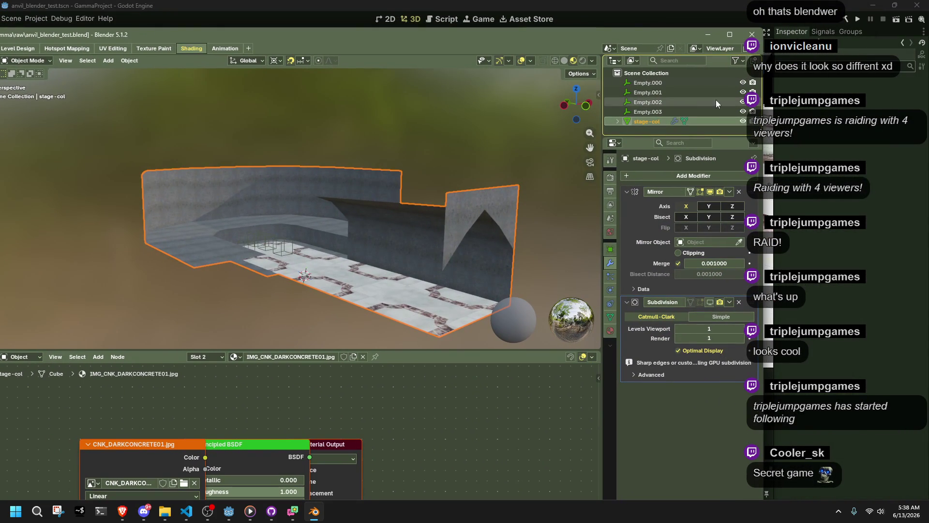
Maximize the Blender window, then minimize it to bring the Godot editor to the front.
double_click(644, 122)
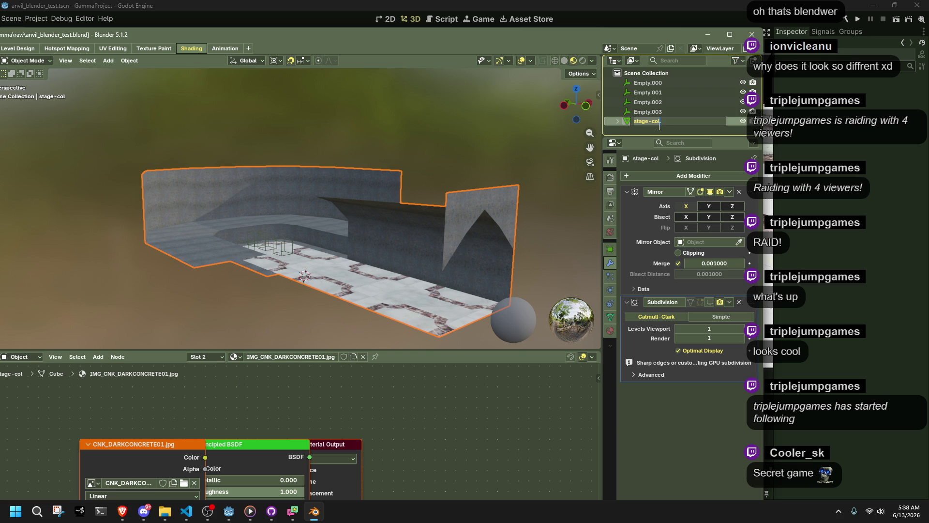
mouse_move(481, 34)
mouse_down()
mouse_move(561, 22)
mouse_move(563, 4)
mouse_up()
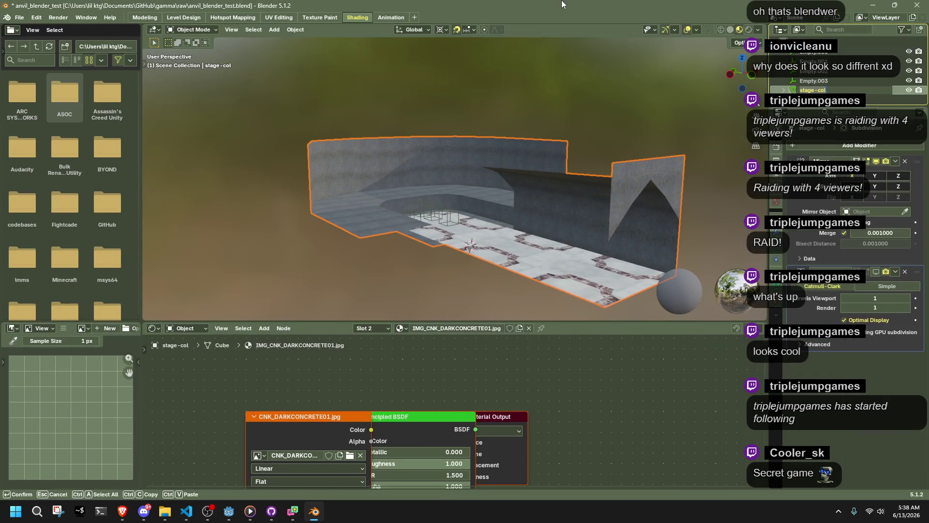
click(874, 6)
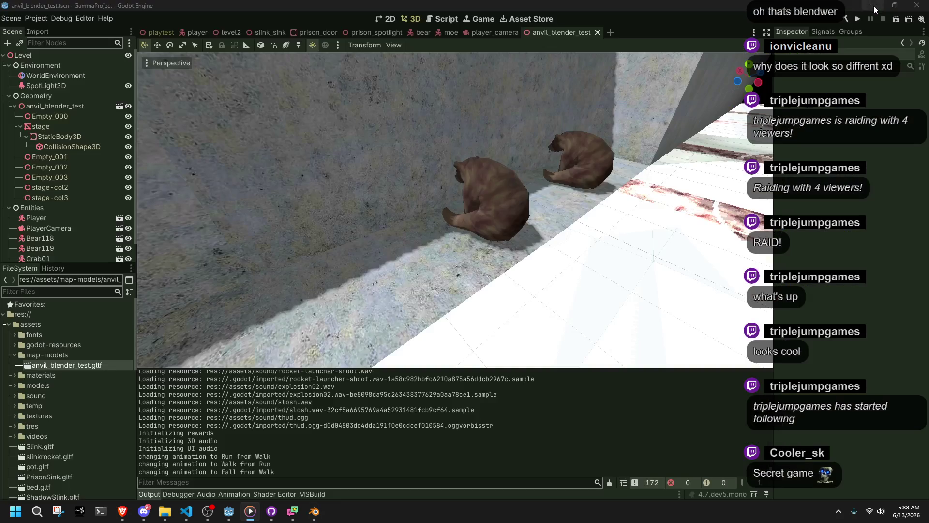
Frame Bear119, the stage and its CollisionShape3D in turn, orbiting under the collision wireframe.
click(572, 205)
key(f)
middle_drag(573, 204, 602, 248)
click(466, 202)
key(f)
click(567, 205)
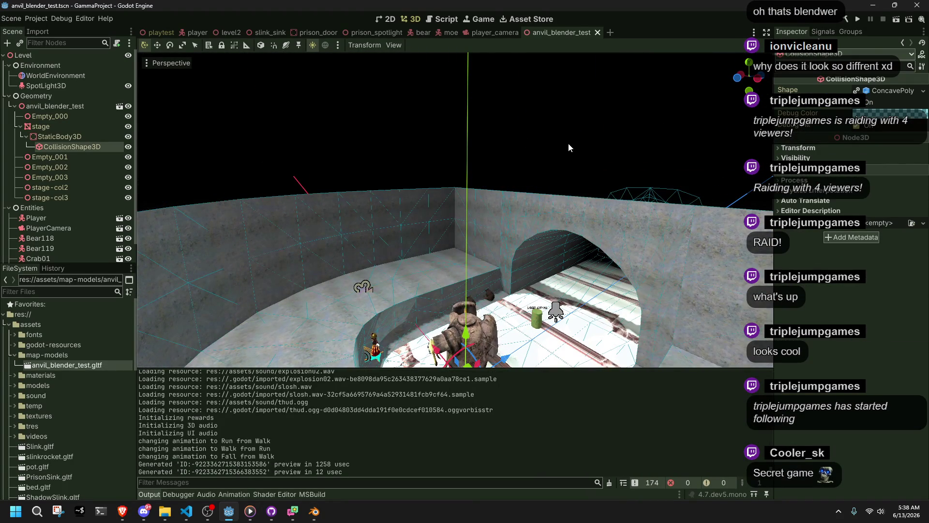
key(f)
mouse_move(568, 143)
middle_down()
mouse_move(590, 82)
mouse_move(583, 145)
middle_up()
Compare against an overhead view of the stage in Blender, then look into Godot's tunnel arch.
key(alt+Tab)
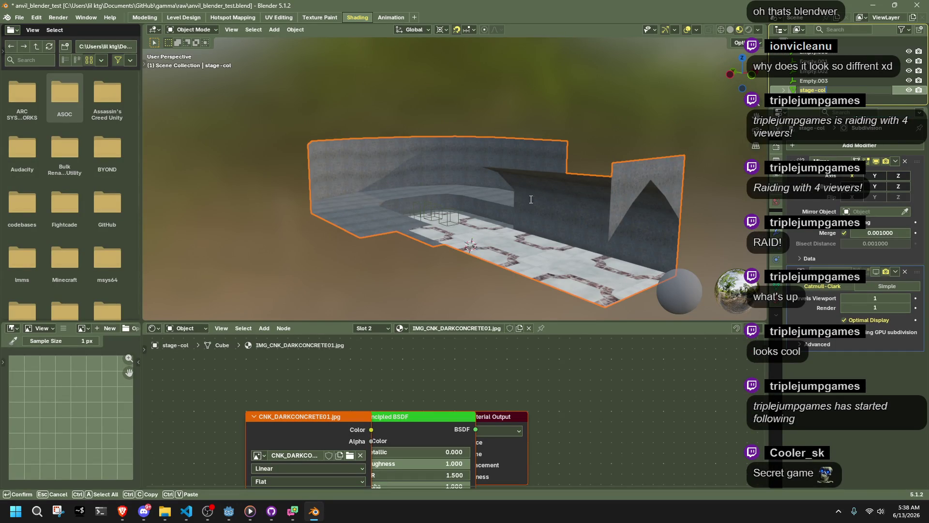
click(392, 252)
mouse_move(392, 251)
middle_down()
mouse_move(510, 271)
mouse_move(347, 187)
middle_up()
key(alt+Tab)
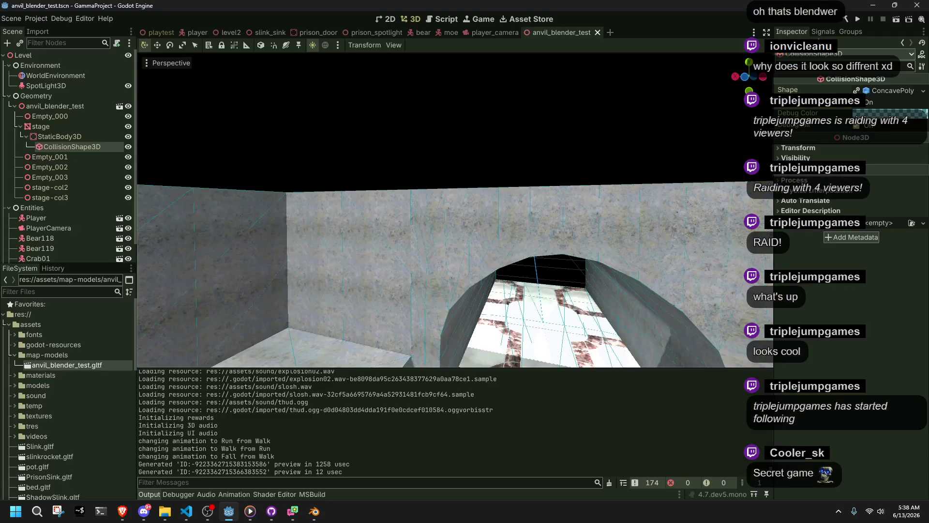
middle_drag(550, 210, 629, 160)
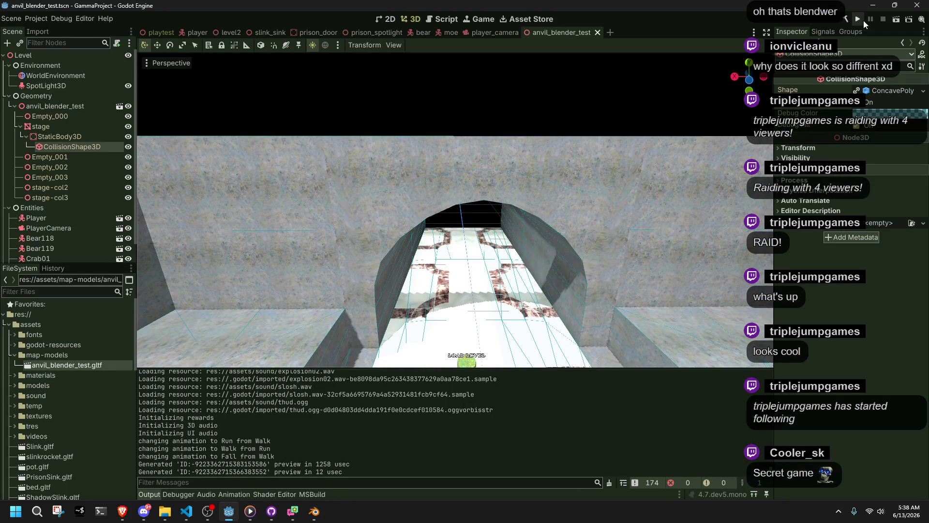
Run the project and play the character across the marble floor, jumping and climbing ledges.
click(862, 21)
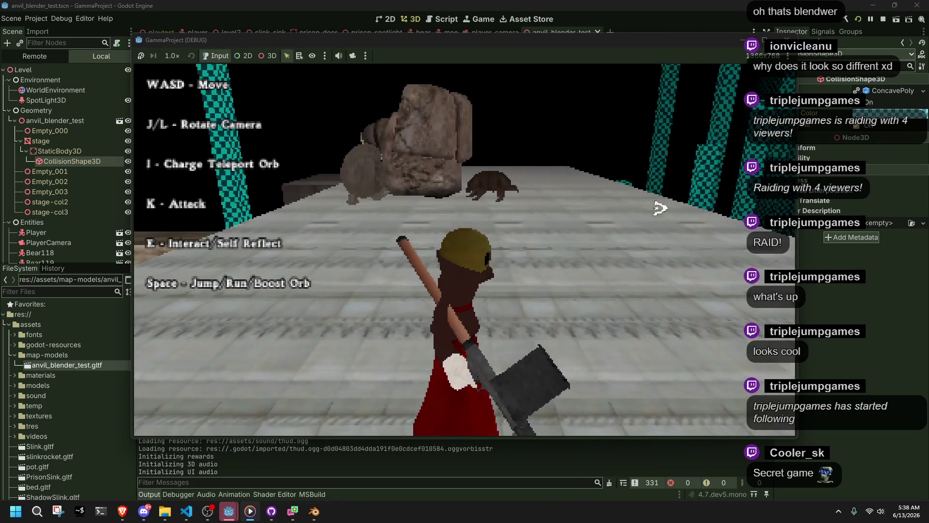
key(w)
key(space)
key(l)
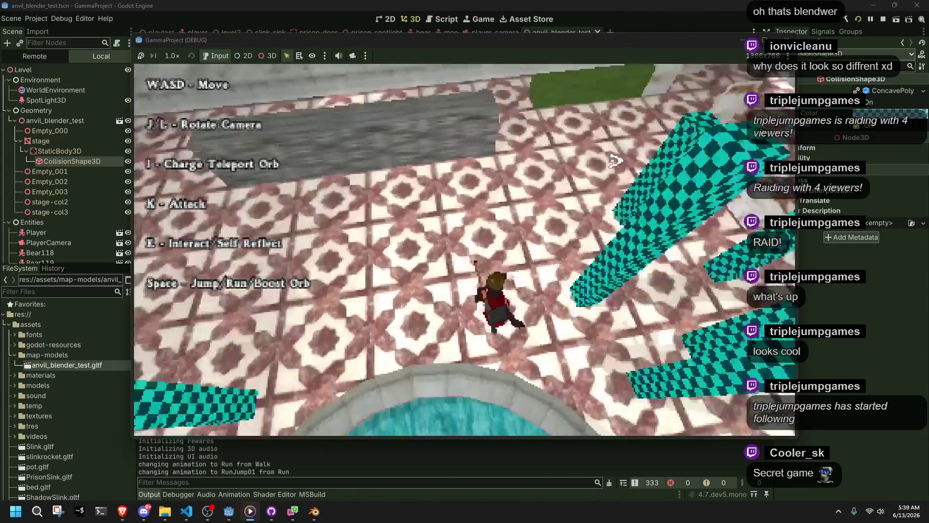
key(l)
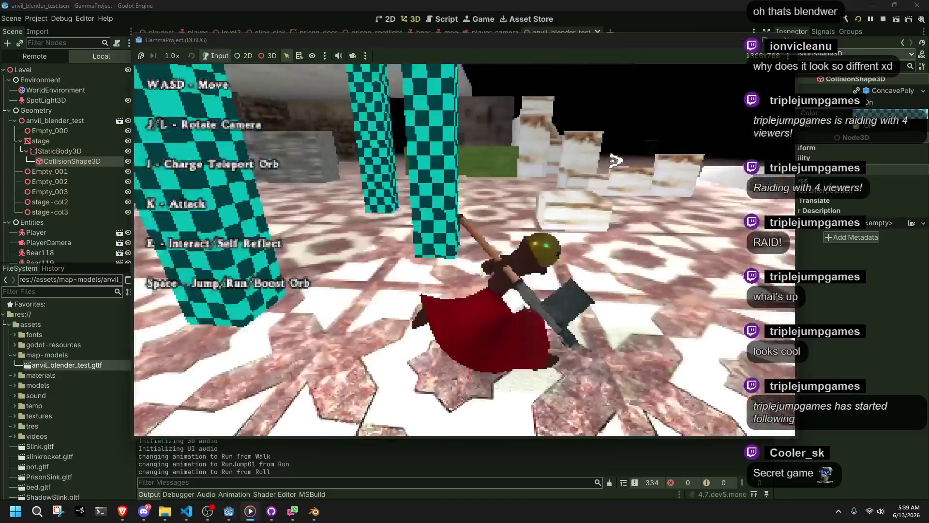
key(space)
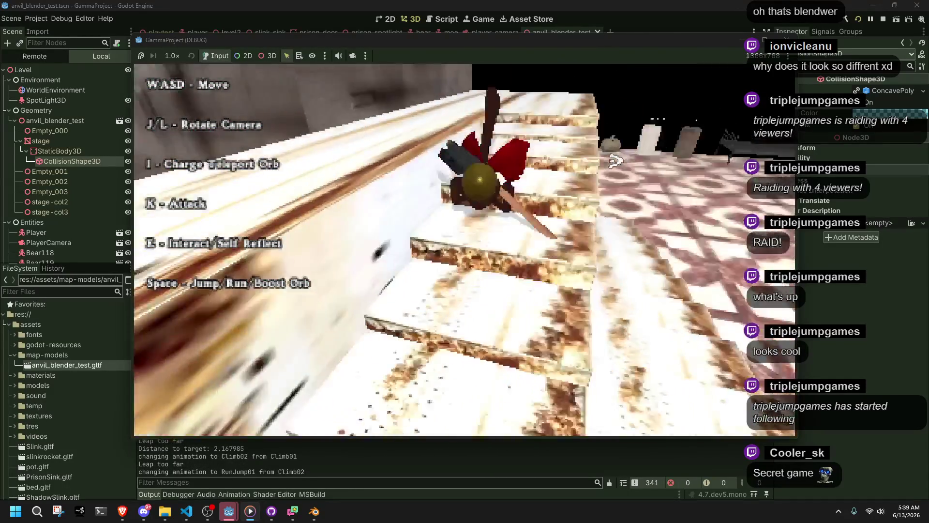
key(w)
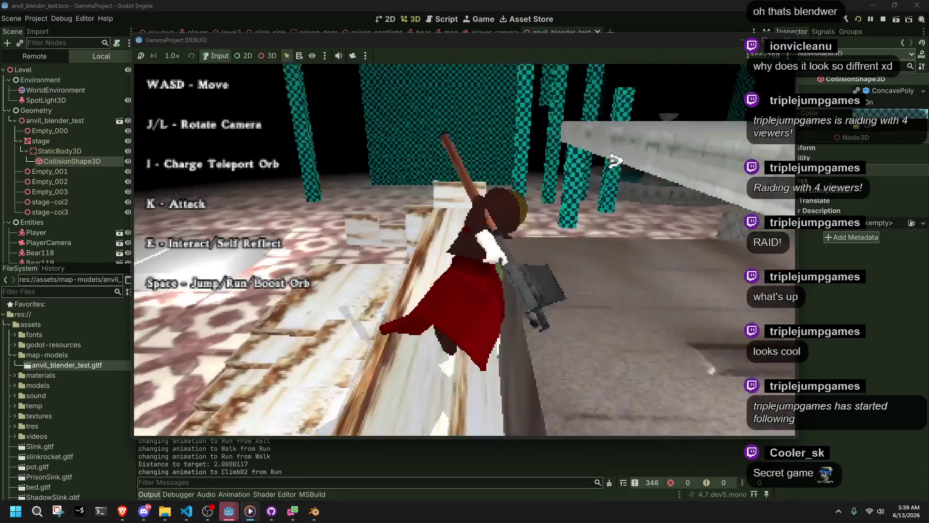
key(w)
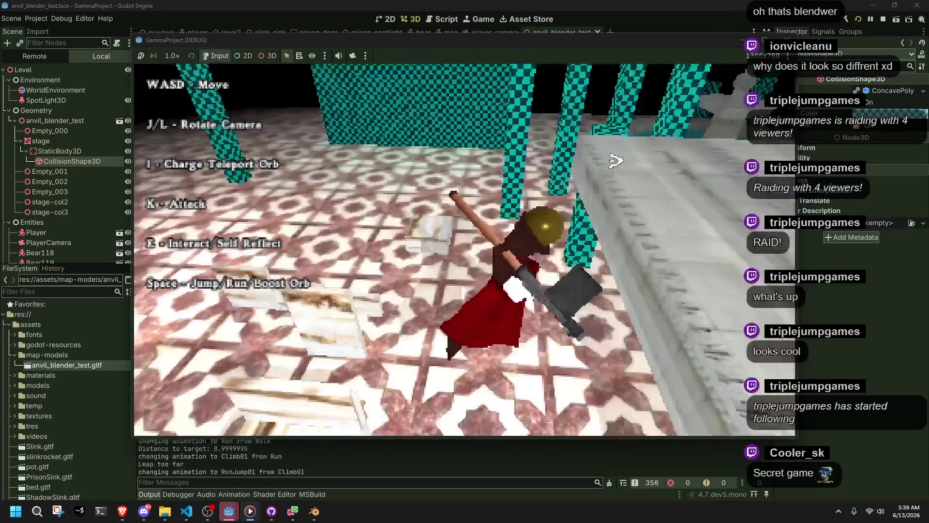
key(space)
key(w)
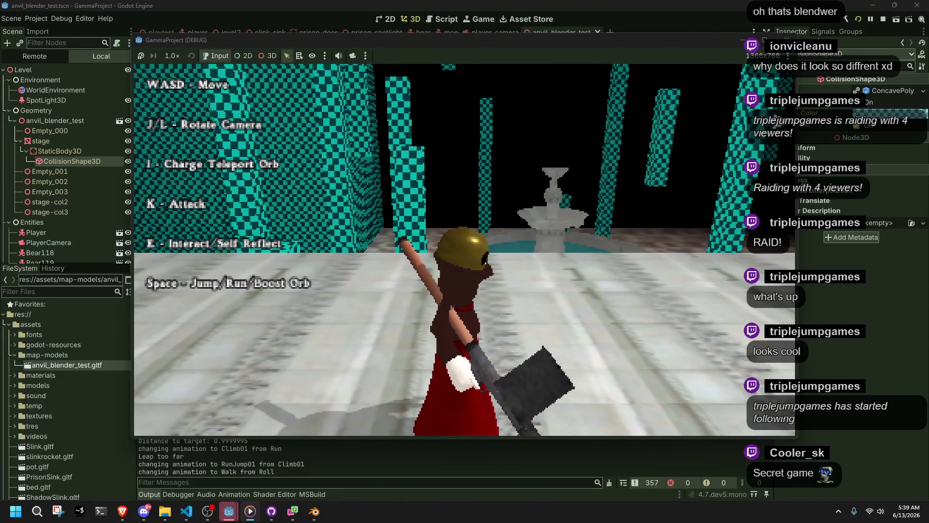
Stop the game with F8, orbit to a high view, and return to Blender.
key(F8)
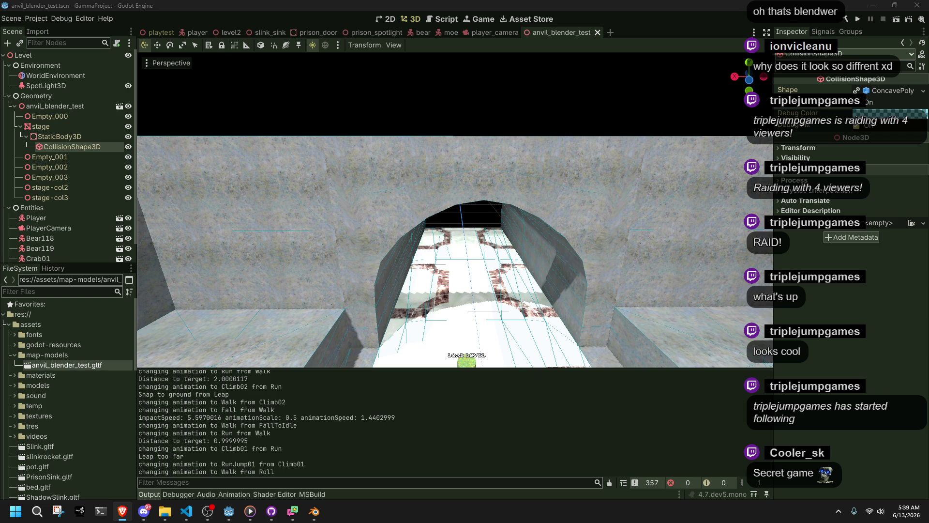
mouse_move(464, 221)
middle_down()
mouse_move(396, 239)
mouse_move(457, 239)
mouse_move(299, 359)
mouse_move(498, 253)
mouse_move(648, 237)
middle_up()
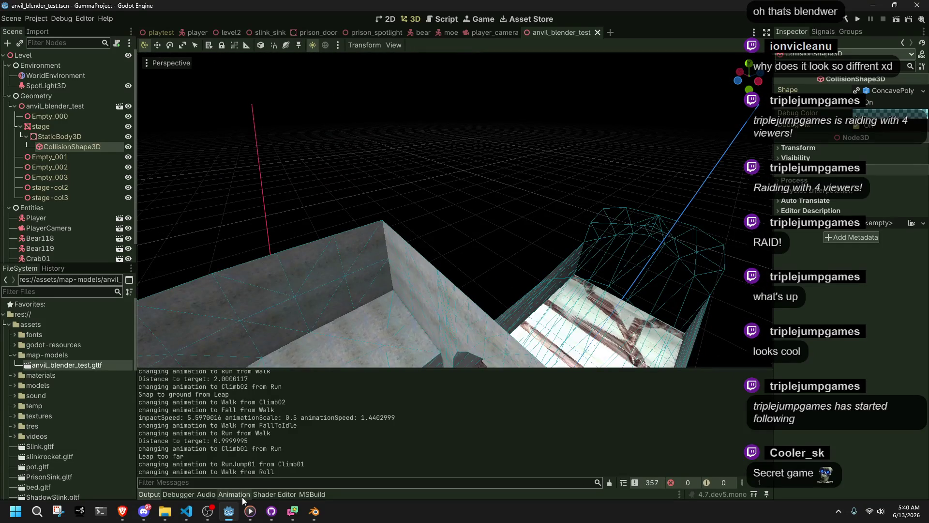
click(314, 511)
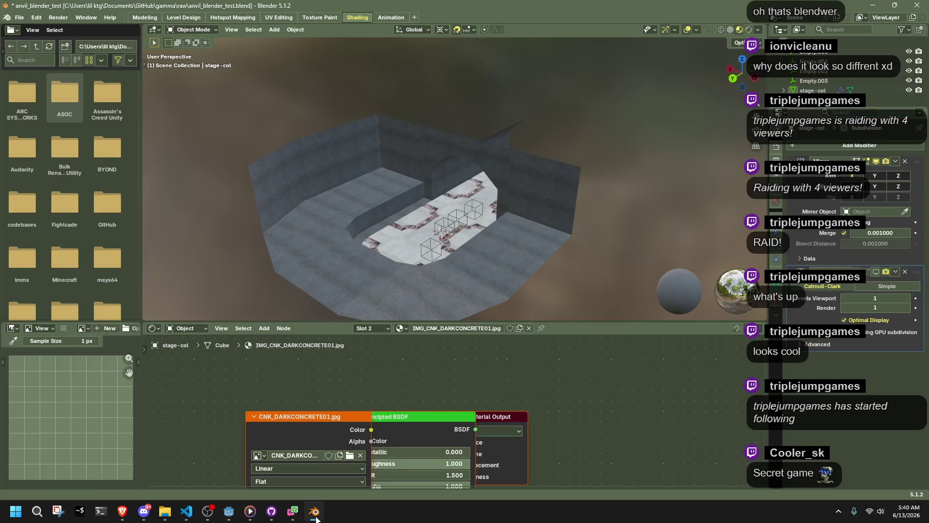
Enter Edit Mode on stage-col and delete the two end-cap edge loops.
click(545, 213)
key(Tab)
scroll(544, 219, up, 5)
mouse_move(397, 272)
middle_down()
mouse_move(469, 247)
mouse_move(396, 204)
middle_up()
click(417, 195)
mouse_move(597, 206)
middle_down()
mouse_move(508, 213)
mouse_move(363, 207)
mouse_move(364, 197)
mouse_move(543, 232)
mouse_move(517, 246)
middle_up()
alt+shift+click(629, 281)
middle_drag(629, 281, 652, 295)
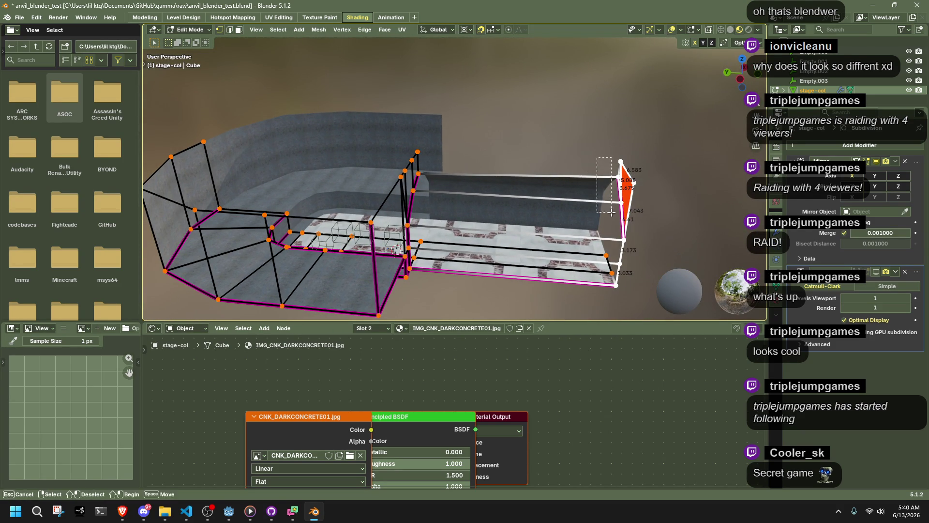
alt+shift+click(646, 280)
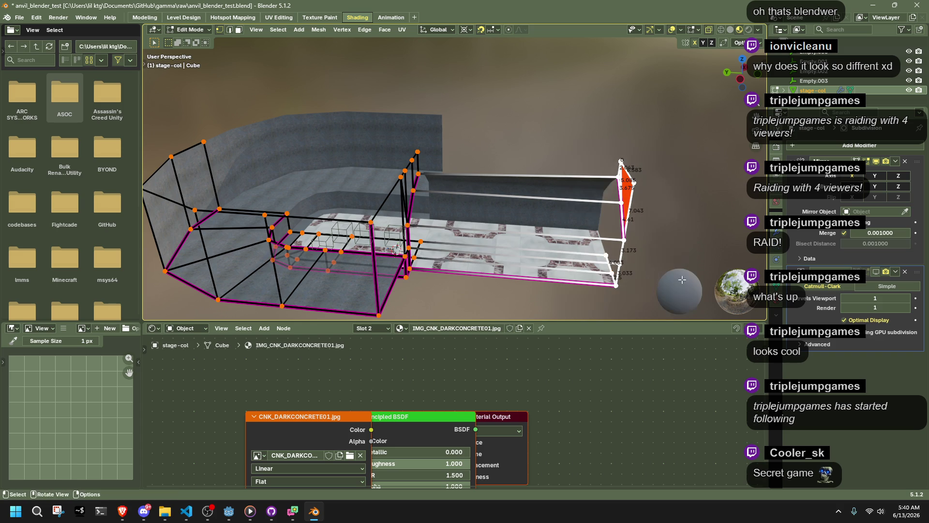
key(x)
click(632, 191)
Box-select the end-wall faces and move them 9 units along Y.
mouse_move(632, 191)
middle_down()
mouse_move(454, 260)
mouse_move(525, 224)
mouse_move(555, 234)
middle_up()
mouse_move(581, 237)
mouse_down()
mouse_move(376, 146)
mouse_move(326, 106)
mouse_up()
mouse_move(327, 106)
middle_down()
mouse_move(437, 219)
mouse_move(483, 203)
mouse_move(443, 145)
mouse_move(531, 115)
mouse_move(493, 186)
mouse_move(503, 155)
middle_up()
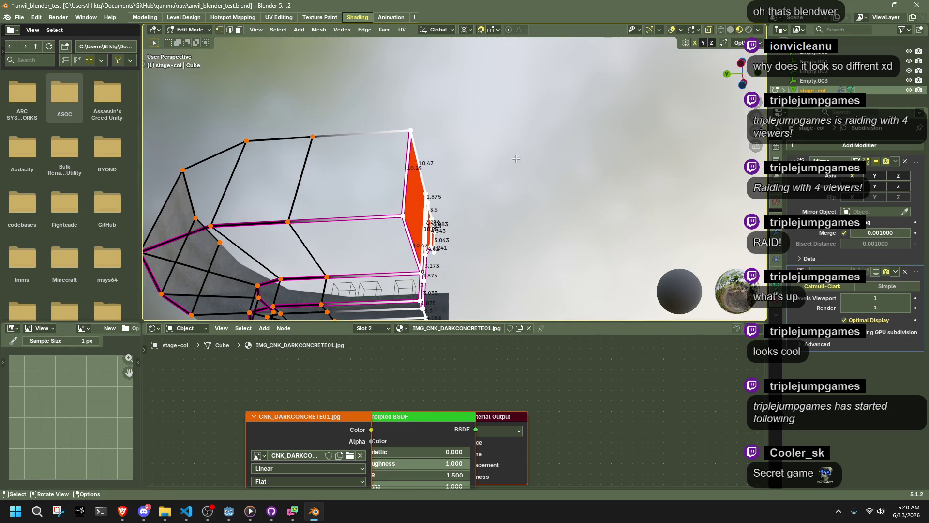
key(g)
key(y)
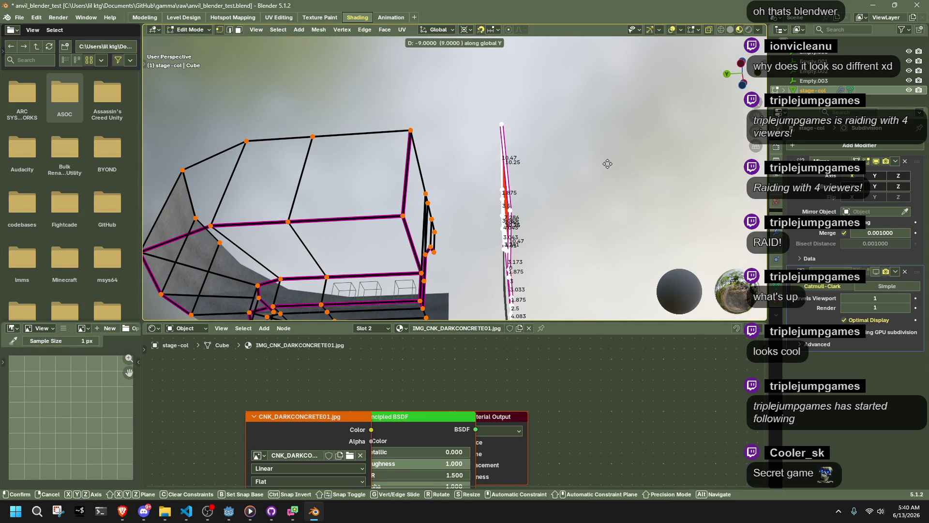
click(663, 156)
mouse_move(663, 156)
middle_down()
mouse_move(470, 192)
mouse_move(561, 307)
mouse_move(542, 280)
mouse_move(565, 251)
mouse_move(556, 232)
middle_up()
In edge select mode, select the arch edge loop plus the 4.083 bottom edge.
key(2)
alt+click(471, 192)
shift+click(542, 280)
scroll(565, 251, up, 5)
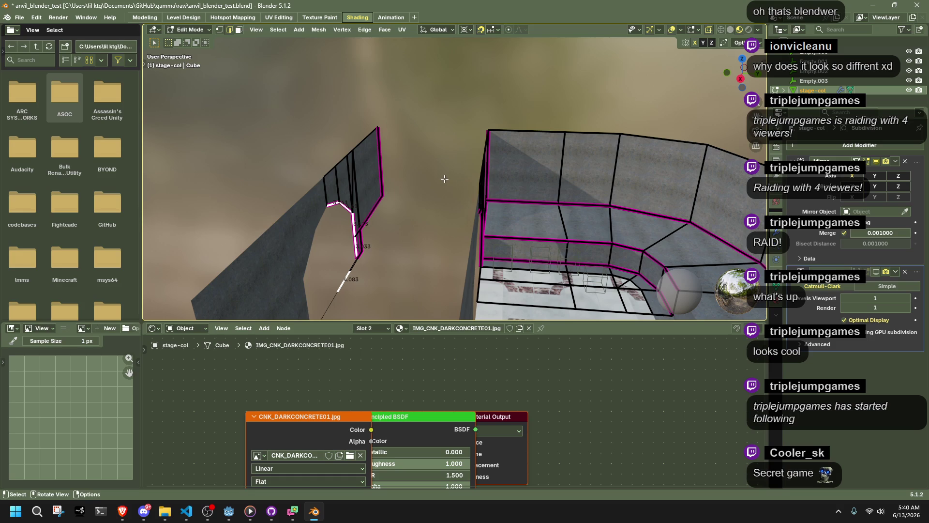
mouse_move(482, 183)
middle_down()
mouse_move(533, 181)
mouse_move(421, 121)
mouse_move(315, 45)
middle_up()
Bridge the arch edge loops across the gap, then undo the bridge after inspecting it.
alt+click(522, 195)
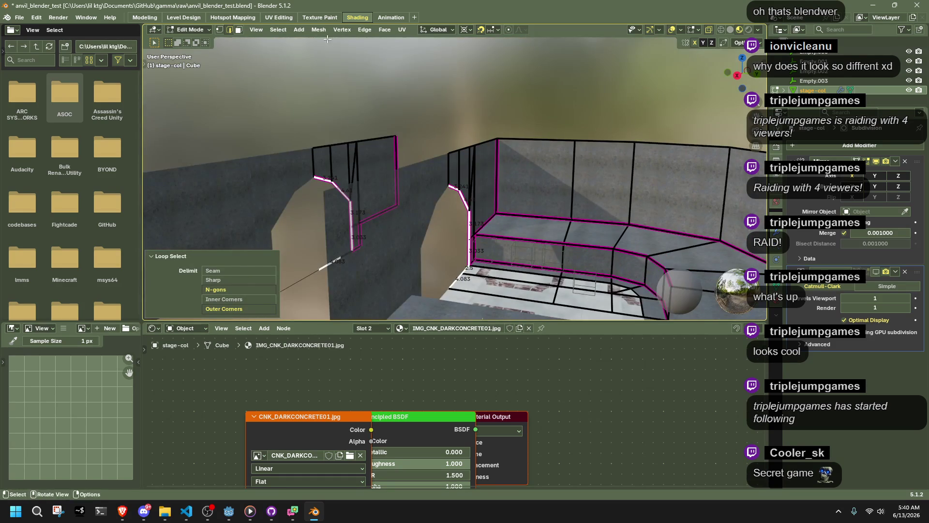
click(368, 29)
click(387, 70)
mouse_move(387, 97)
middle_down()
mouse_move(414, 162)
mouse_move(300, 271)
middle_up()
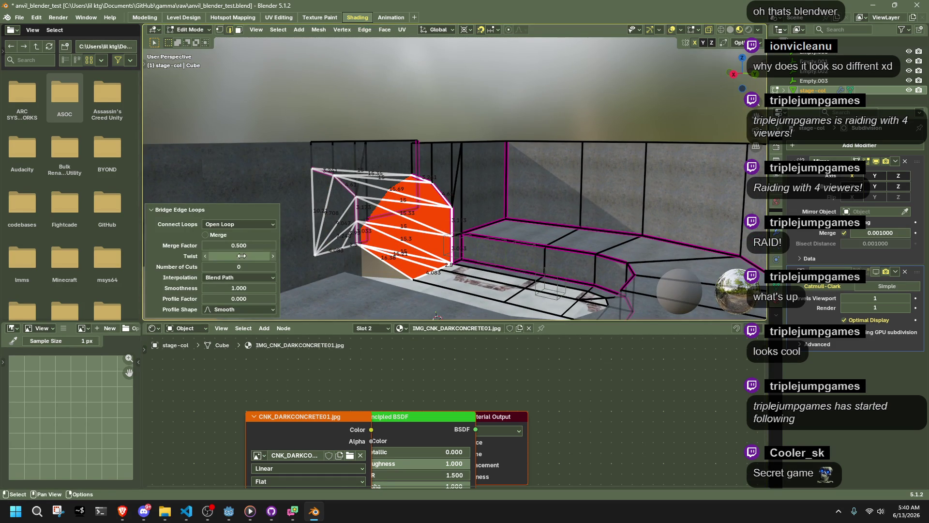
mouse_move(437, 317)
middle_down()
mouse_move(544, 283)
mouse_move(556, 234)
mouse_move(526, 243)
mouse_move(521, 267)
mouse_move(466, 263)
middle_up()
key(ctrl+z)
key(ctrl+shift+z)
key(ctrl+z)
Select the 2.5 bottom edge together with the arch edge loop.
scroll(526, 244, up, 2)
key(1)
key(2)
click(462, 261)
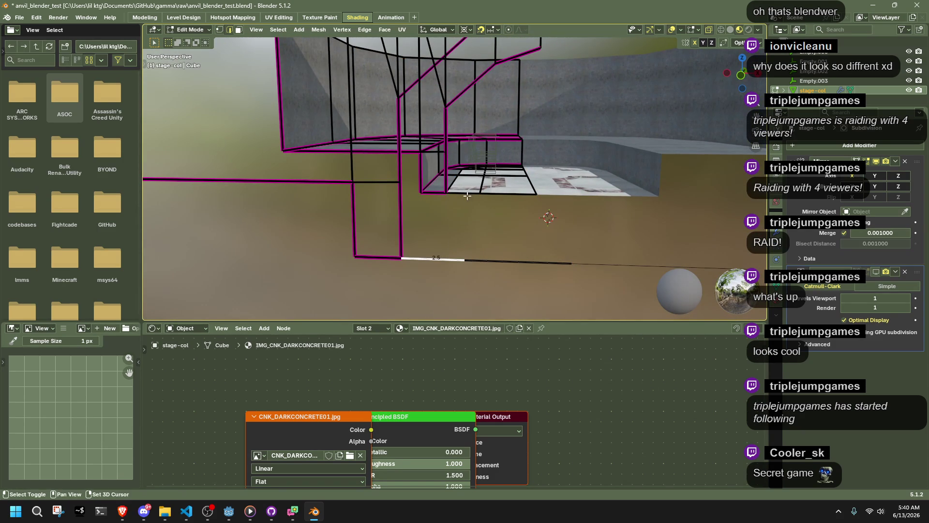
middle_drag(450, 131, 515, 72)
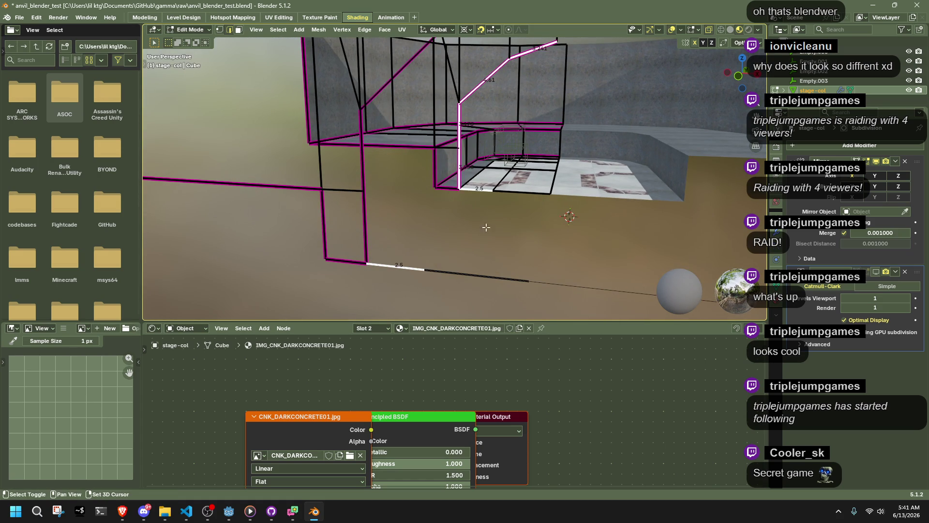
mouse_move(367, 144)
middle_down()
mouse_move(532, 214)
mouse_move(513, 200)
middle_up()
alt+click(406, 145)
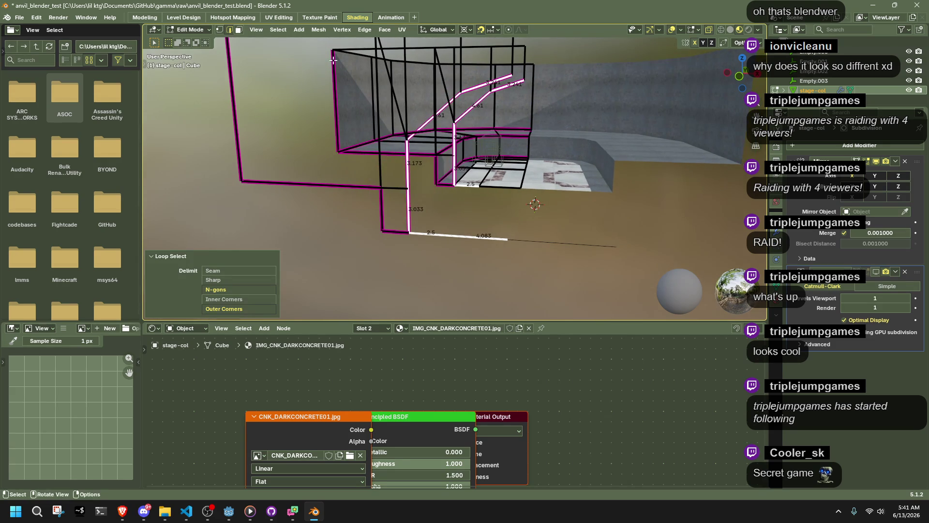
Bridge the selected loops twice, undoing each attempt after inspecting the result.
click(363, 28)
click(378, 69)
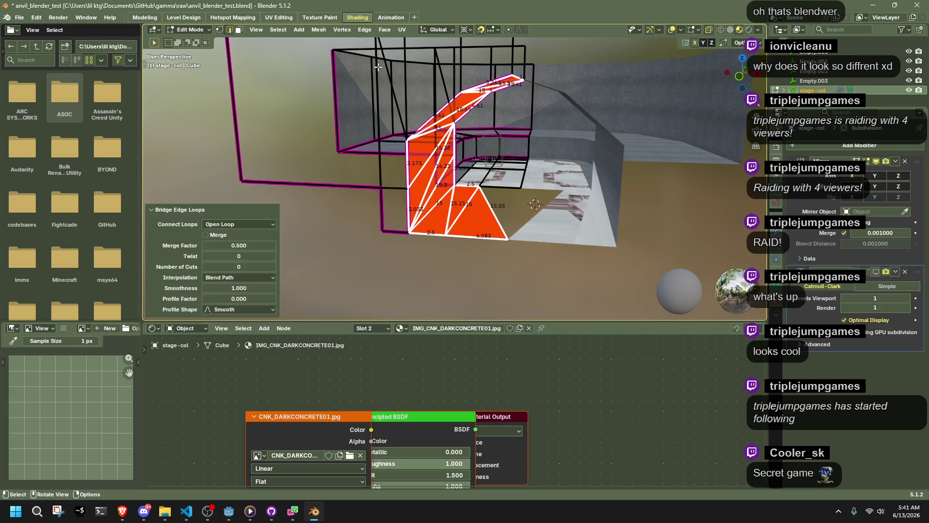
middle_drag(538, 182, 539, 198)
key(ctrl+z)
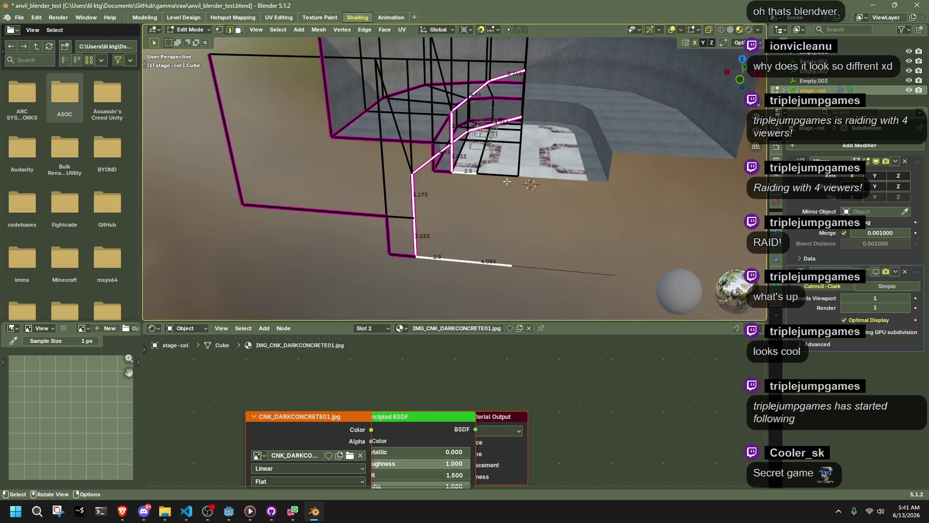
click(364, 29)
click(378, 69)
middle_drag(407, 155, 417, 177)
key(ctrl+z)
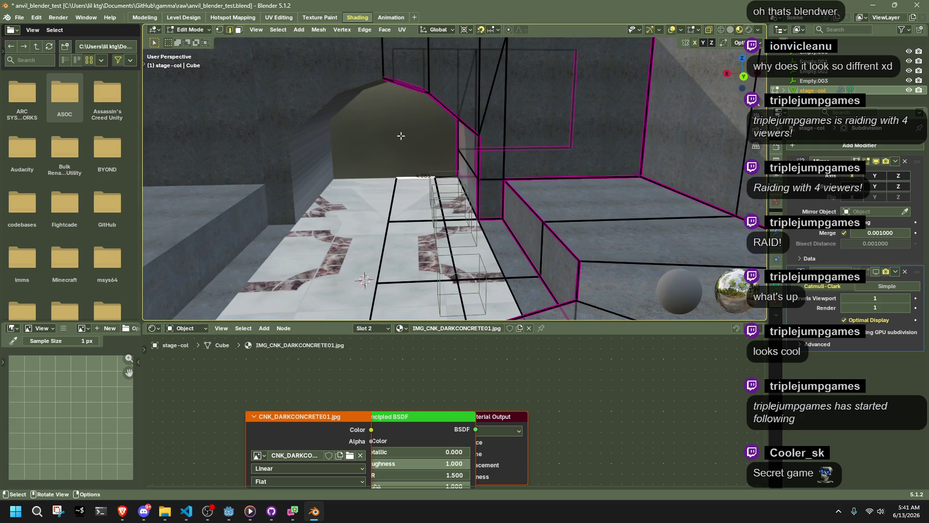
middle_drag(402, 201, 637, 204)
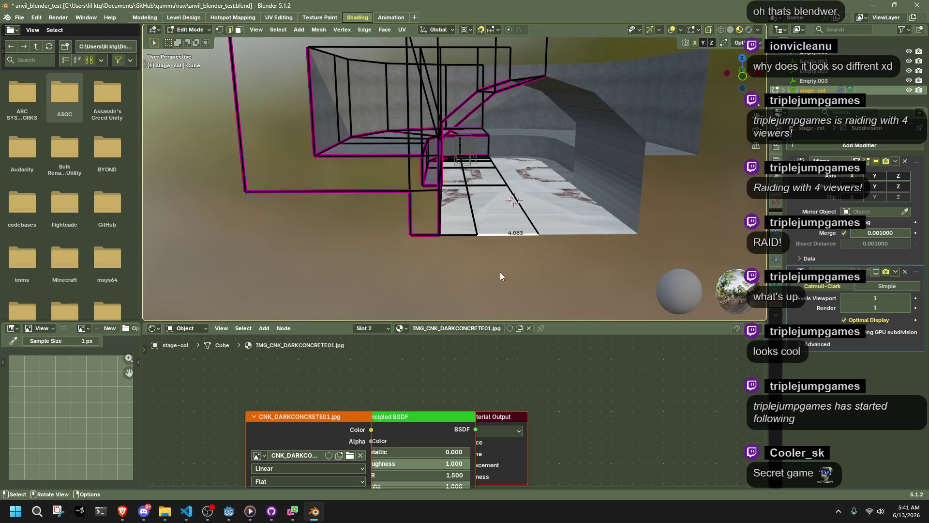
Reselect stage-col and pick a floor face to show its FLR_MARBLE9 material in Slot 1.
key(Tab)
click(502, 243)
click(521, 209)
key(Tab)
key(3)
click(506, 209)
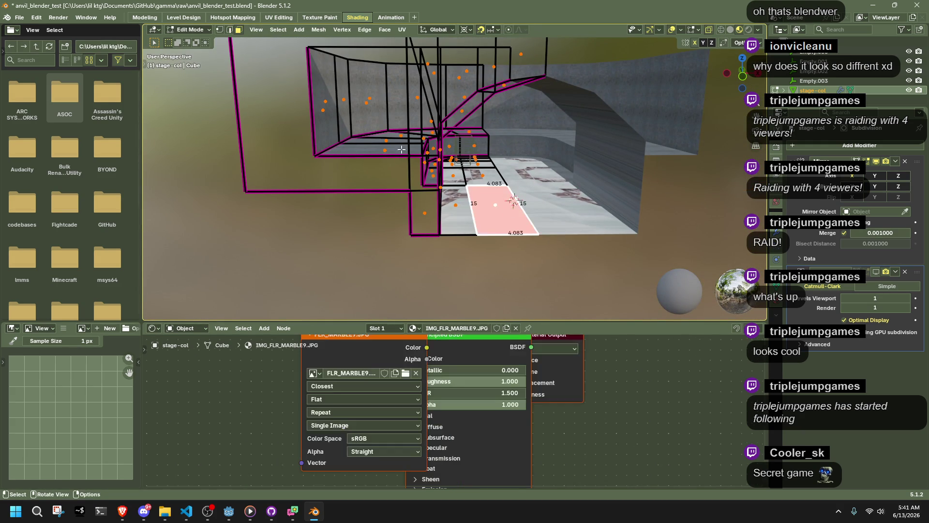
Switch to the Level Design workspace and return to Object Mode.
click(183, 17)
key(Tab)
mouse_move(395, 235)
middle_down()
mouse_move(382, 282)
mouse_move(255, 264)
middle_up()
Select stage-col and re-project the floor's marble UVs with Face-Aligned projection at 4.39 scale.
click(255, 264)
scroll(255, 264, up, 2)
click(224, 210)
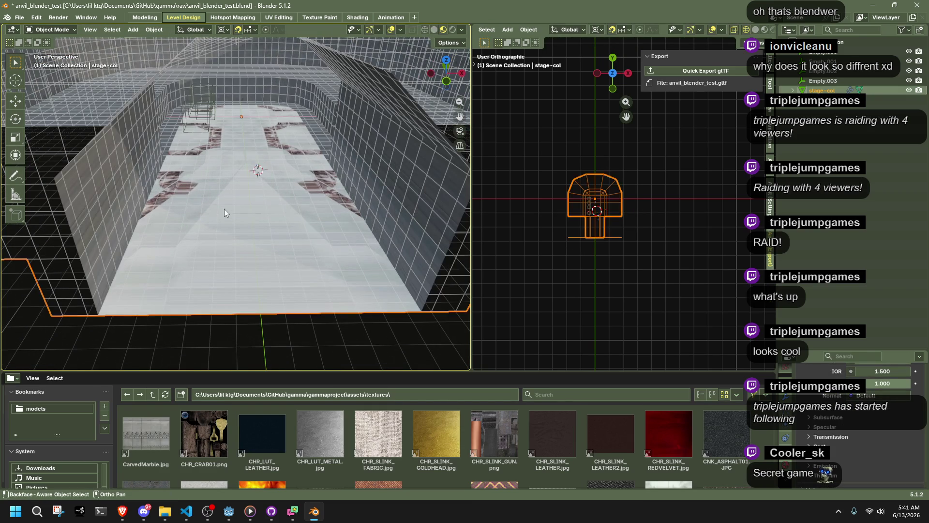
click(770, 199)
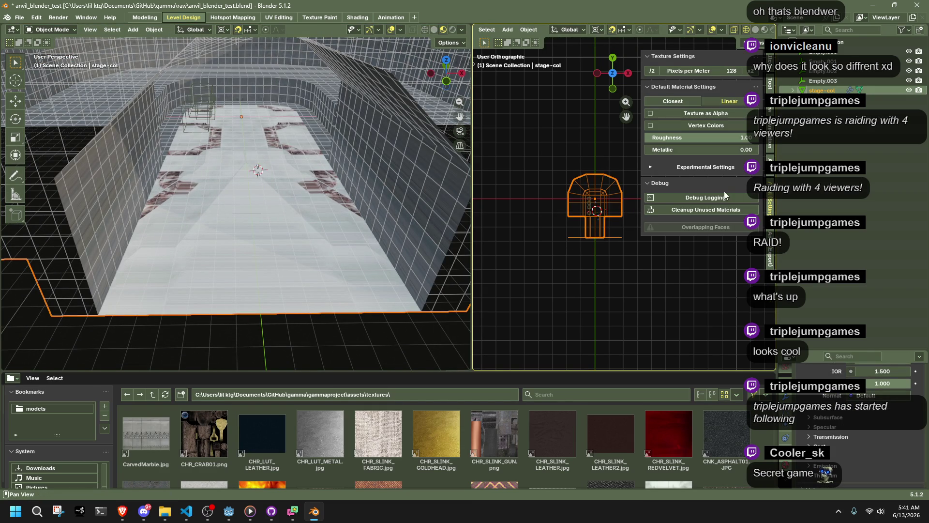
click(770, 141)
click(770, 111)
click(770, 141)
click(653, 304)
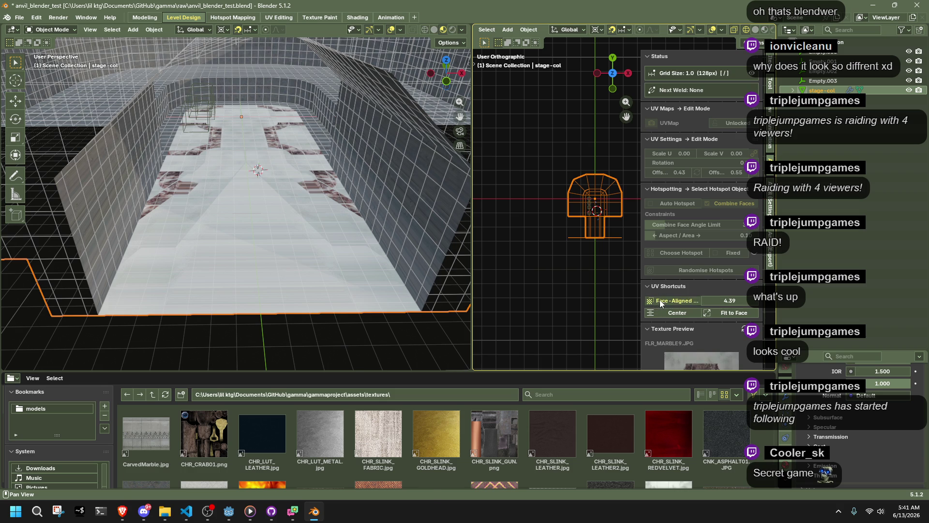
In Edit Mode, hotspot-map a wall face with the dark concrete texture.
mouse_move(420, 189)
middle_down()
mouse_move(273, 234)
mouse_move(392, 232)
mouse_move(387, 182)
middle_up()
key(Tab)
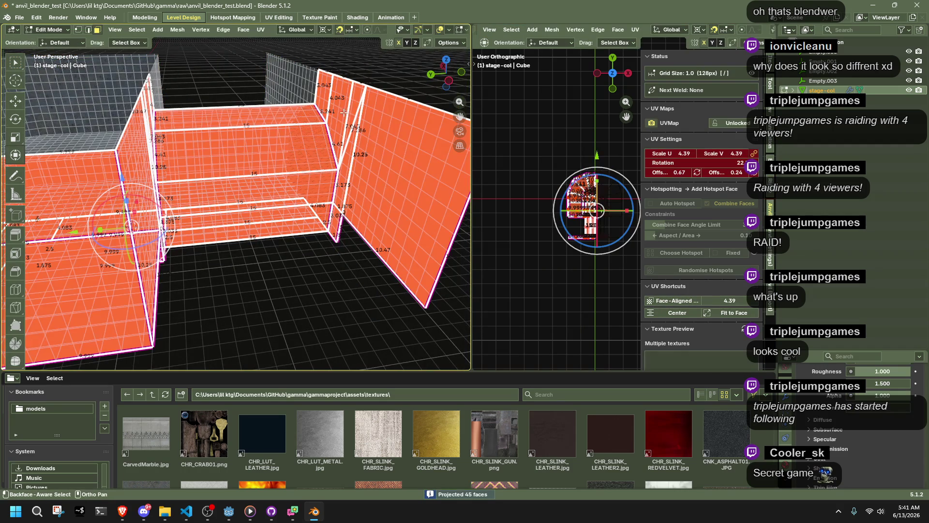
click(328, 92)
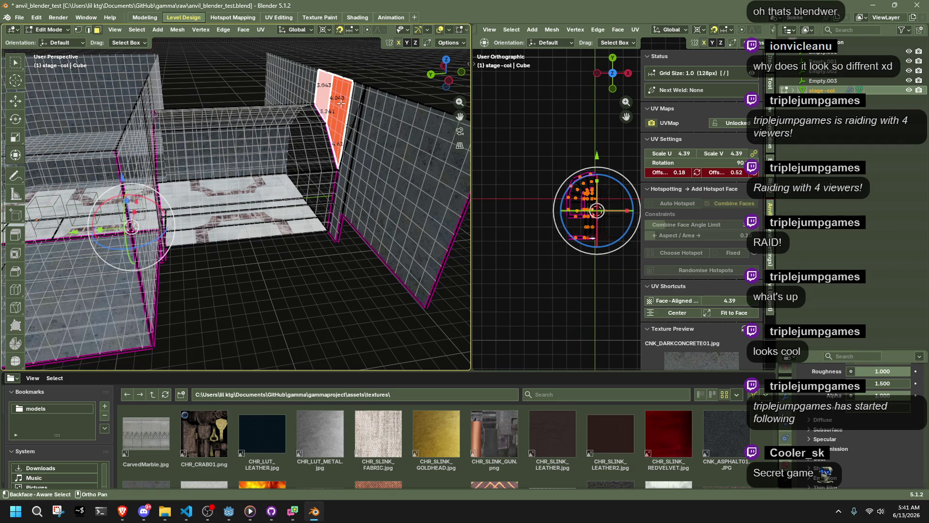
key(ctrl+l)
click(421, 173)
mouse_move(421, 173)
middle_down()
mouse_move(417, 189)
mouse_move(251, 180)
middle_up()
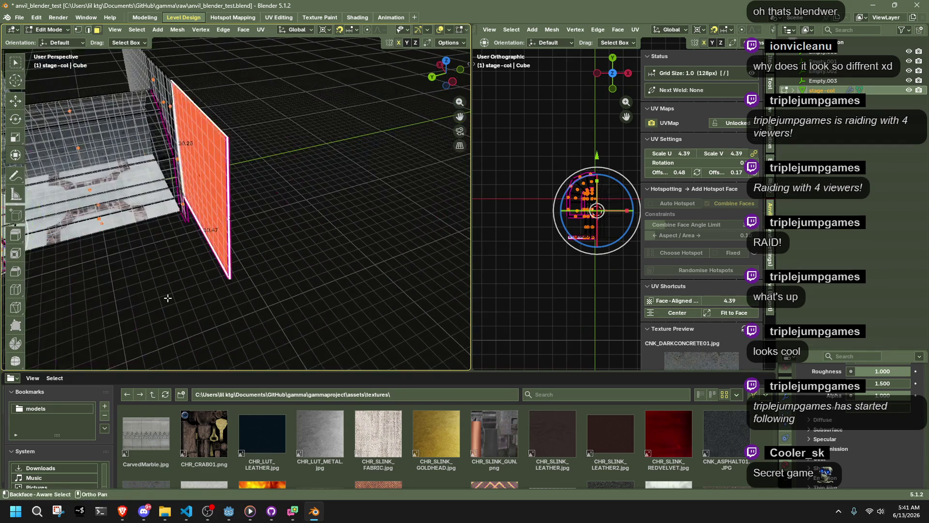
click(169, 298)
middle_drag(168, 298, 250, 300)
Turn on the Face Orientation overlay.
click(428, 30)
mouse_move(449, 30)
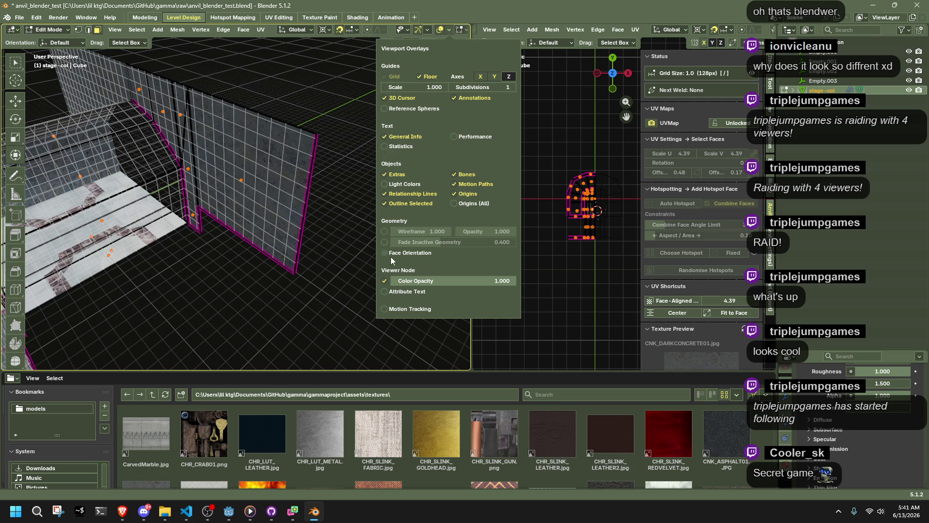
click(387, 253)
Select several wall faces and rotate their UVs 180° from the Face menu.
mouse_move(229, 259)
middle_down()
mouse_move(93, 239)
mouse_move(209, 193)
mouse_move(267, 118)
mouse_move(261, 140)
mouse_move(146, 97)
middle_up()
click(267, 118)
drag(126, 88, 284, 145)
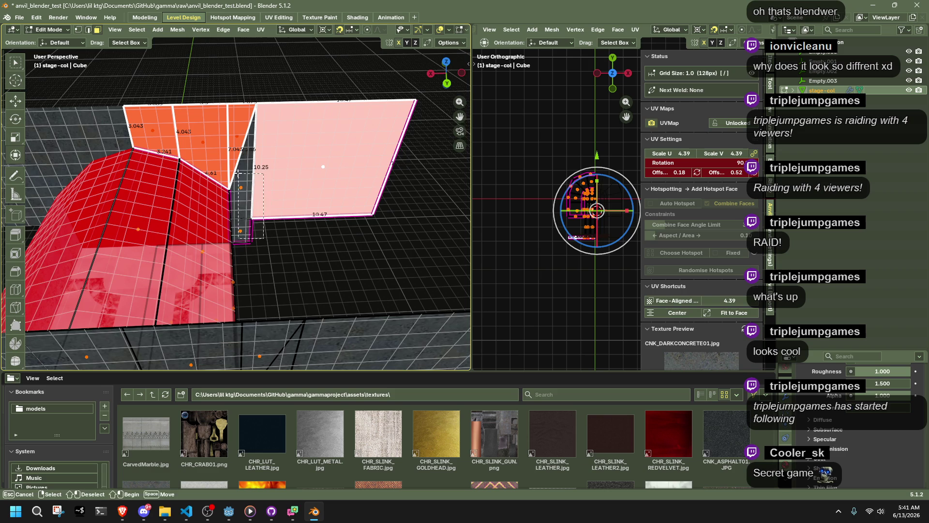
mouse_move(242, 177)
middle_down()
mouse_move(224, 181)
mouse_move(312, 173)
middle_up()
key(ctrl+f)
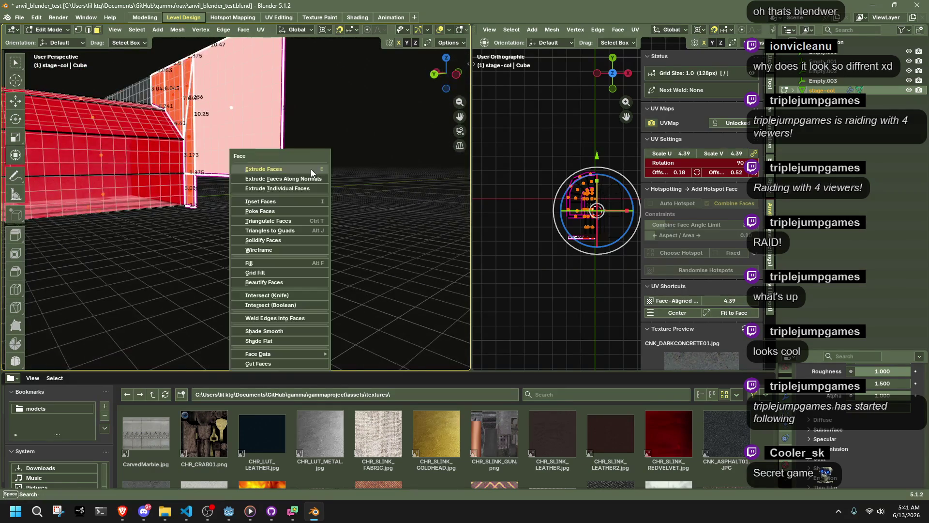
mouse_move(290, 354)
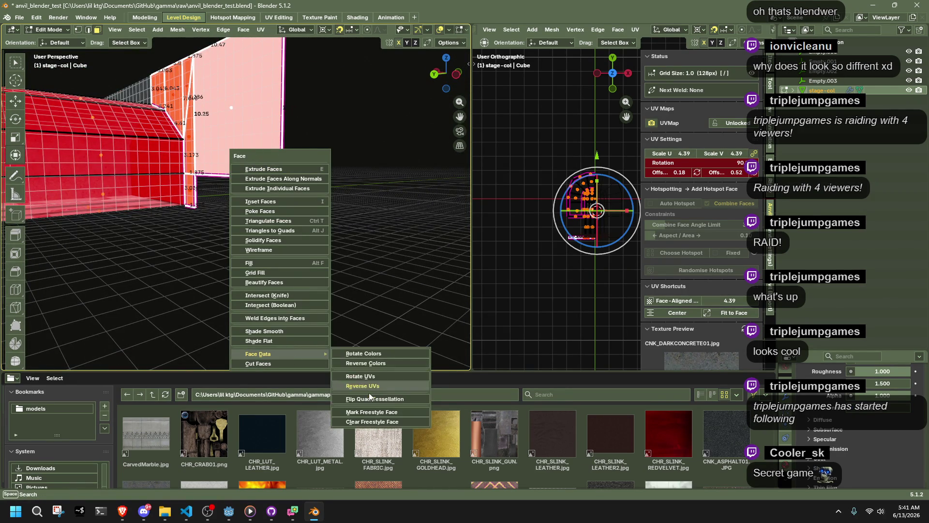
click(372, 392)
Select another wall face and flip its quad tessellation.
key(Tab)
mouse_move(359, 230)
middle_down()
mouse_move(230, 247)
mouse_move(269, 264)
mouse_move(403, 274)
middle_up()
key(Tab)
click(329, 186)
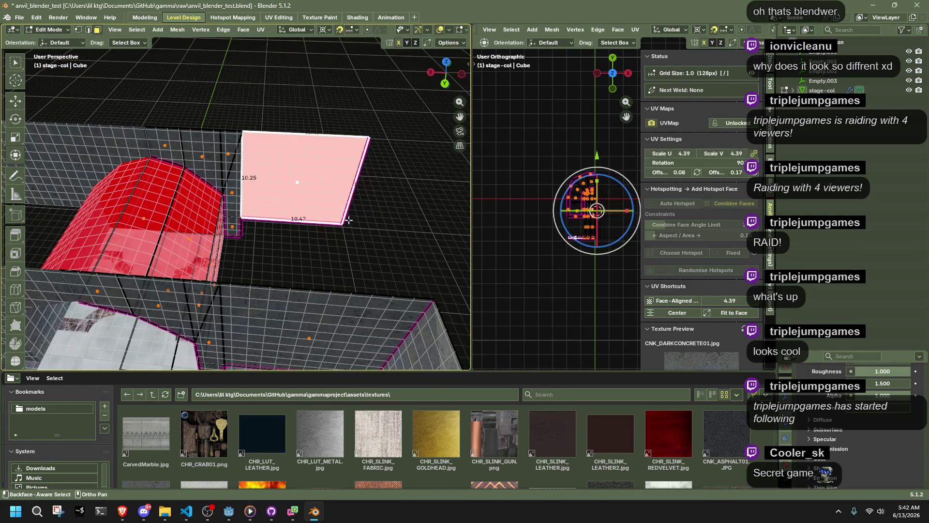
key(ctrl+f)
mouse_move(355, 217)
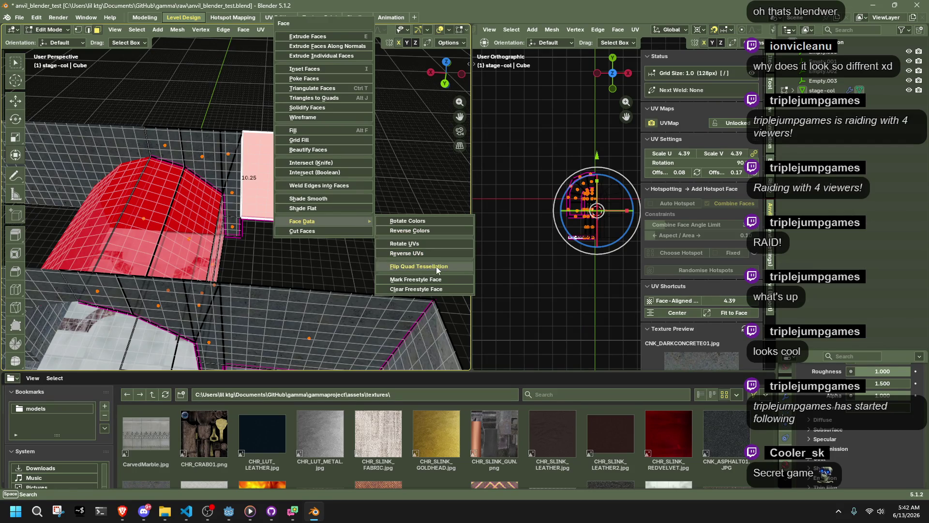
click(436, 268)
Box-select the large wall face and its left neighbours, then return to Object Mode.
drag(393, 266, 230, 127)
shift+drag(166, 115, 242, 232)
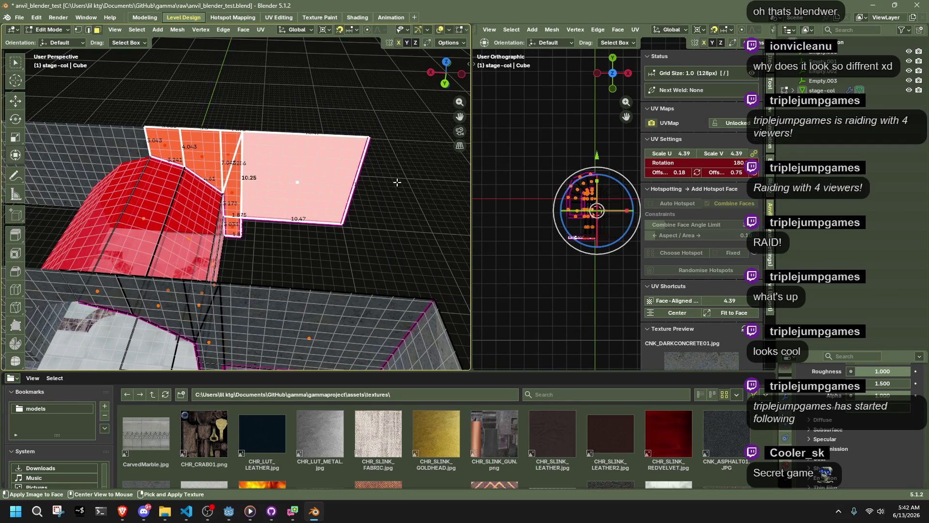
right_click(397, 182)
key(Escape)
key(Tab)
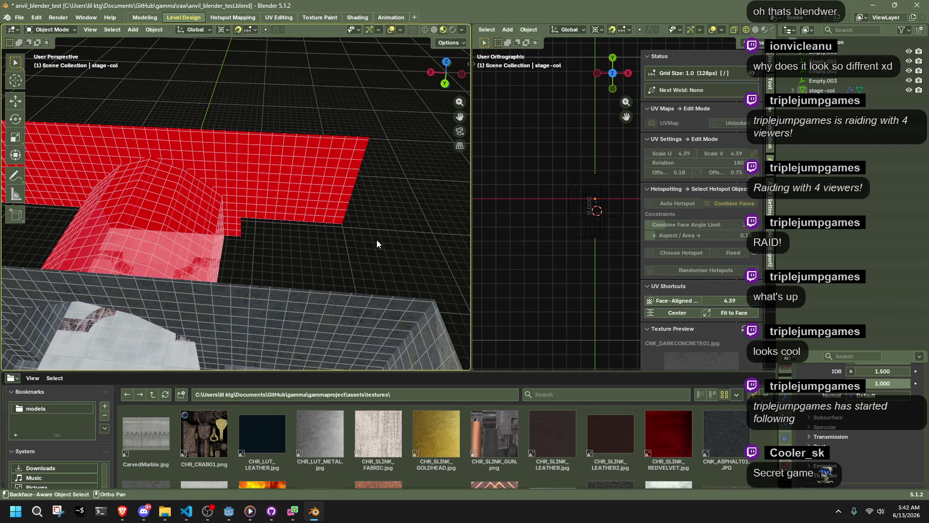
Average the normals of the selected stage-col faces with Alt+N.
middle_drag(382, 245, 211, 210)
key(Tab)
key(alt+n)
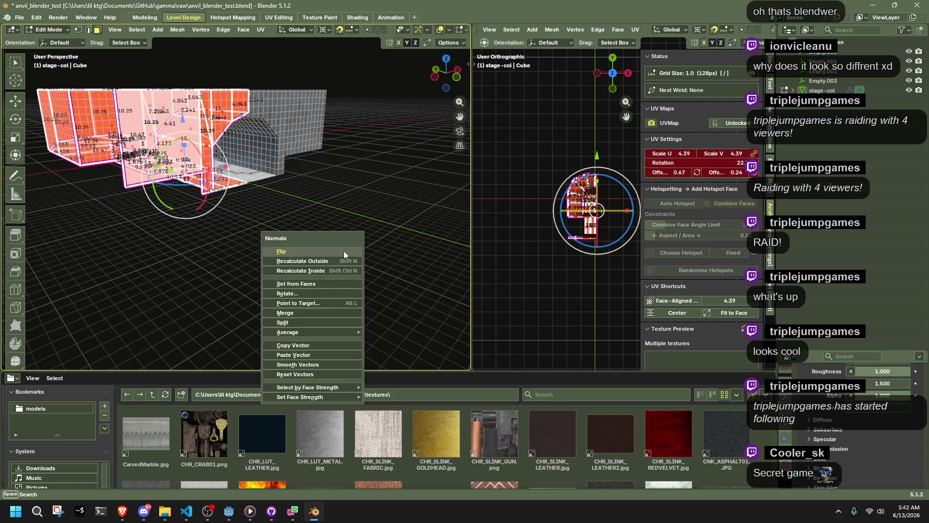
mouse_move(359, 332)
click(397, 332)
key(Tab)
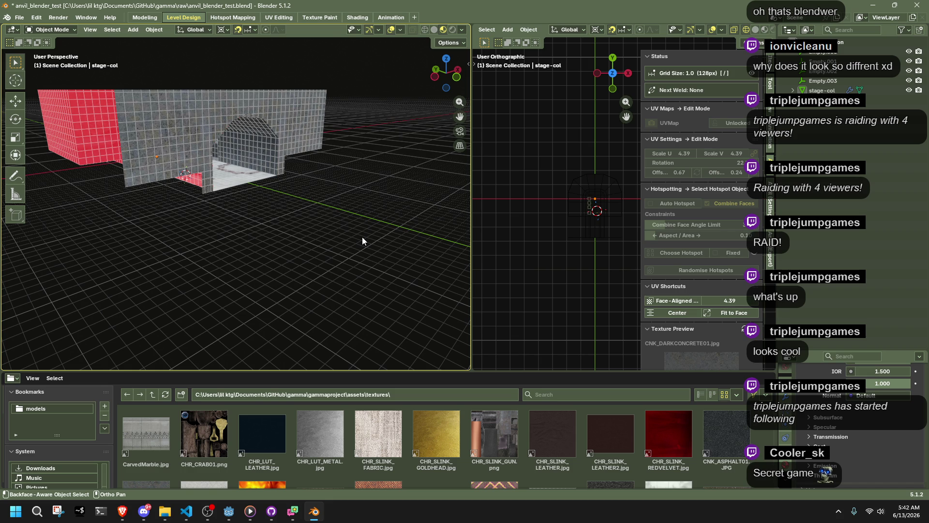
Reselect stage-col, briefly enter Edit Mode to inspect it, and return to Object Mode.
click(264, 151)
key(Tab)
mouse_move(264, 151)
middle_down()
mouse_move(317, 183)
mouse_move(256, 208)
mouse_move(197, 190)
mouse_move(277, 233)
mouse_move(264, 251)
mouse_move(325, 260)
mouse_move(321, 224)
mouse_move(297, 206)
middle_up()
key(Tab)
key(Tab)
key(Tab)
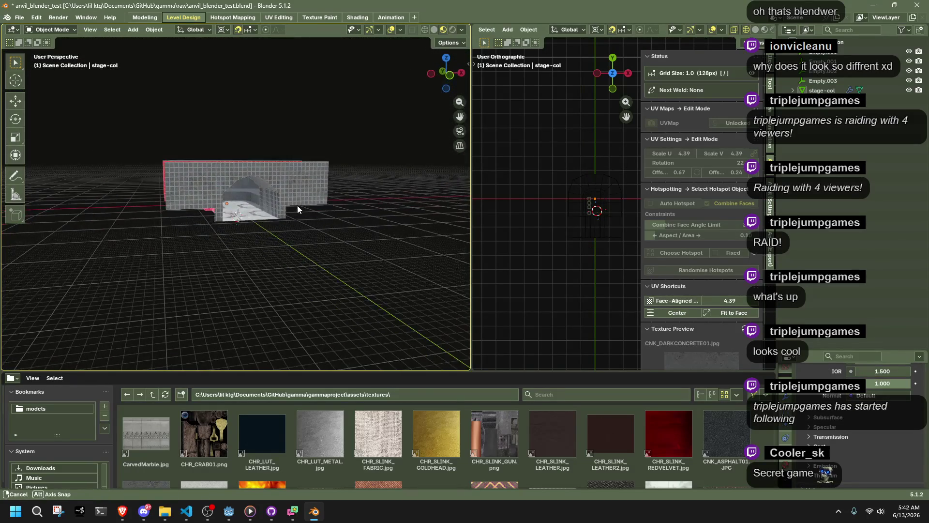
Select stage-col, enter Edit Mode, and try a vertex move, then undo it.
click(281, 199)
scroll(294, 206, up, 5)
key(Tab)
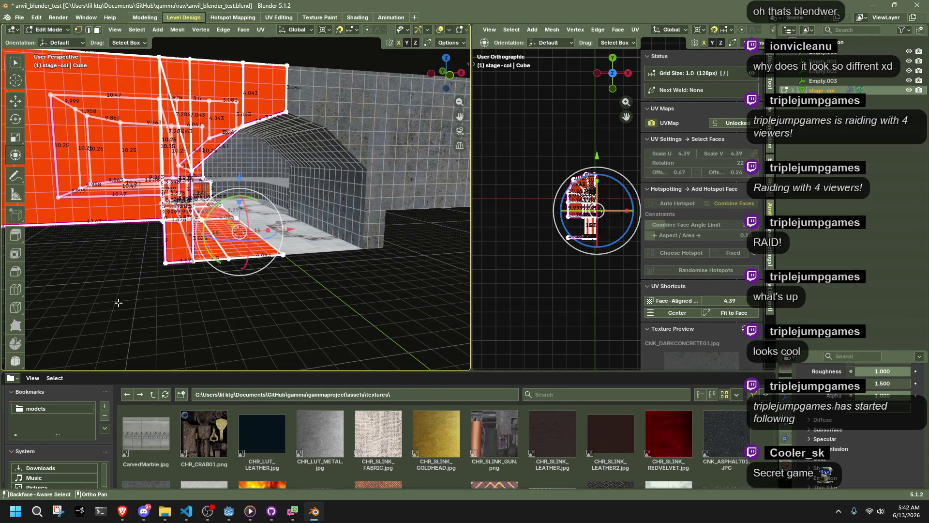
key(1)
middle_drag(212, 247, 138, 306)
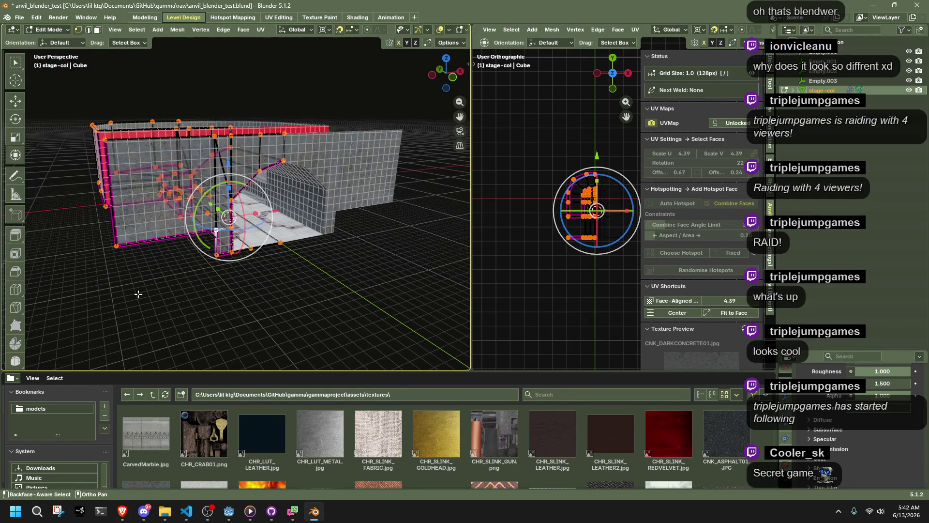
key(g)
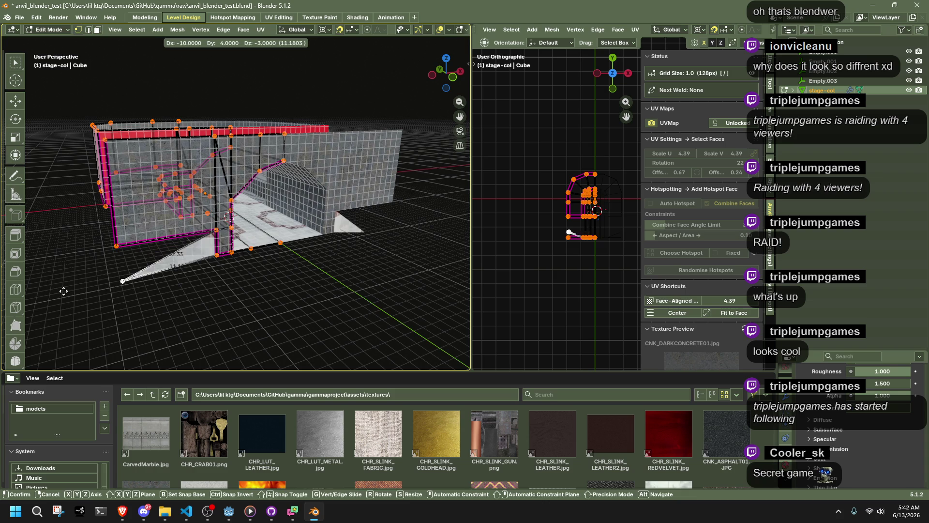
click(130, 262)
key(ctrl+z)
In front orthographic view, extrude the wall's bottom edge down into a new face.
key(KP_1)
scroll(289, 261, up, 5)
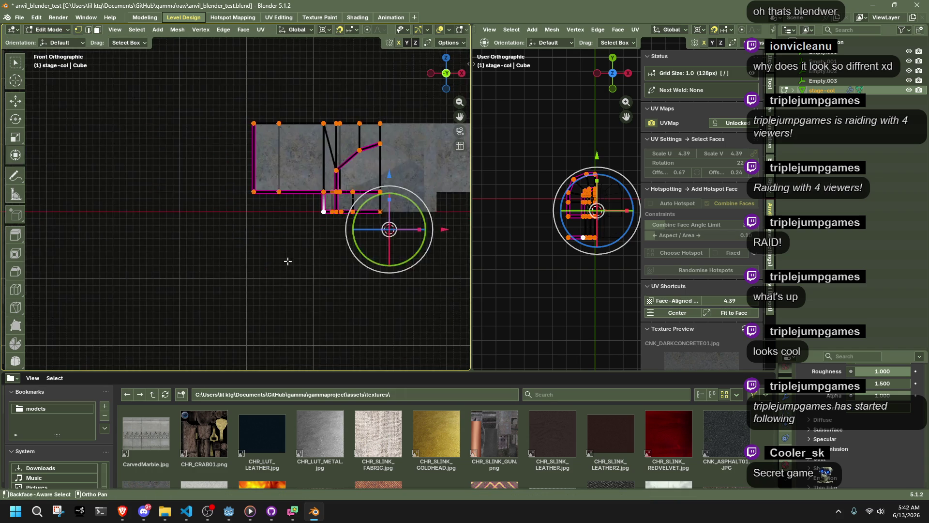
mouse_move(349, 181)
shift+middle_down()
mouse_move(217, 201)
mouse_move(206, 211)
shift+middle_up()
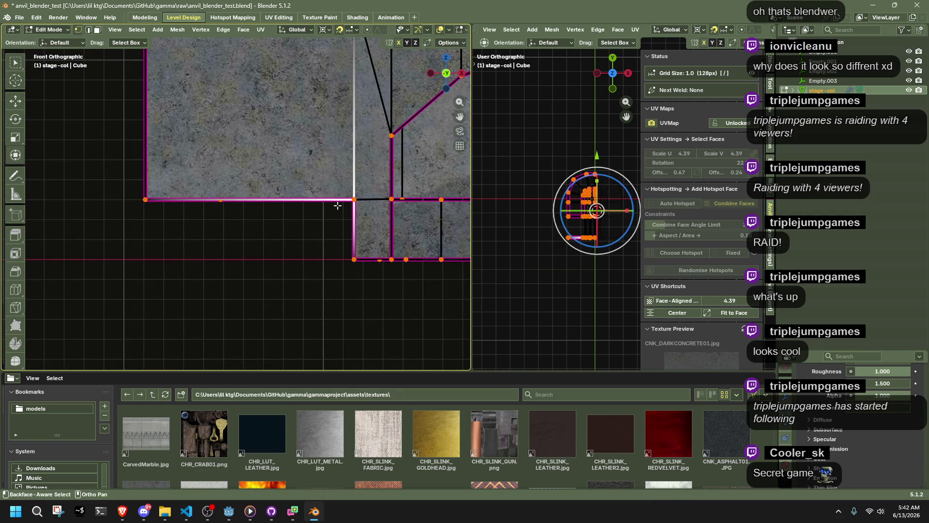
key(e)
click(147, 258)
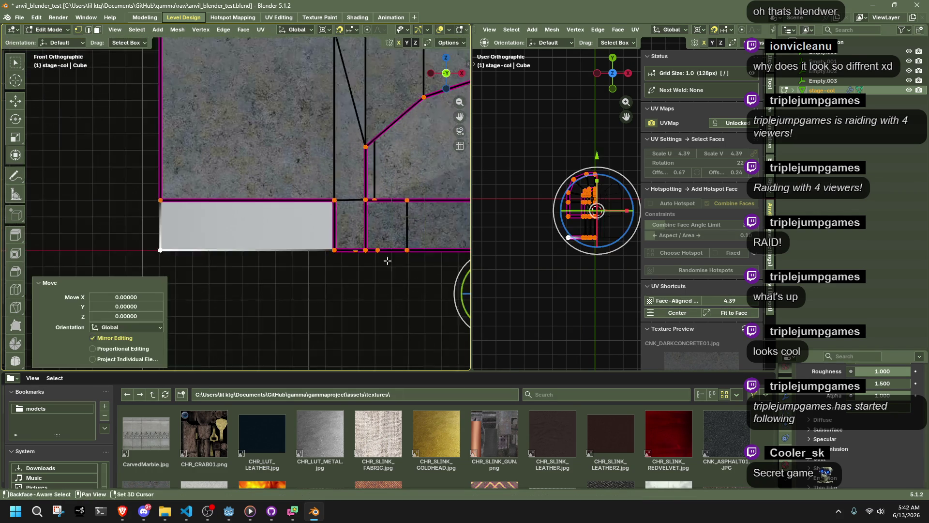
Select the top edge of the newly extruded face.
shift+middle_drag(369, 253, 161, 284)
scroll(231, 248, down, 3)
shift+middle_drag(232, 248, 392, 240)
key(alt+a)
click(282, 211)
Mark the selected top edge sharp and give it a full edge crease of 1.
right_click(305, 219)
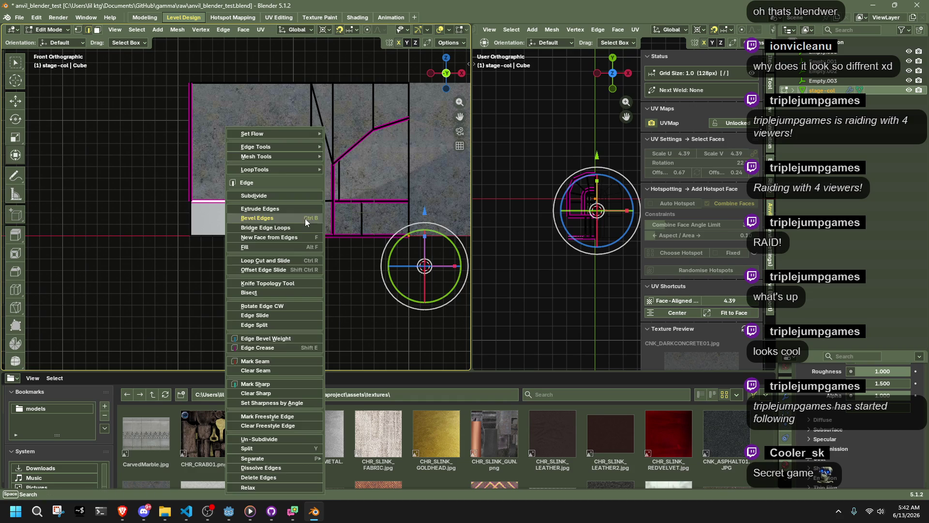
click(271, 385)
key(shift+e)
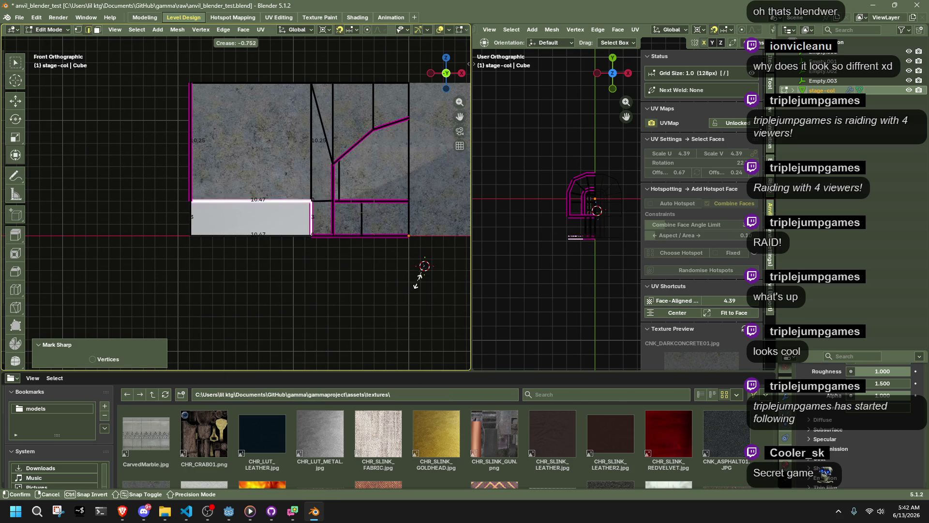
click(375, 305)
click(138, 361)
text(1)
key(Return)
click(203, 286)
Assign the chosen material to the lower-left wall face.
key(ctrl+z)
scroll(829, 458, down, 5)
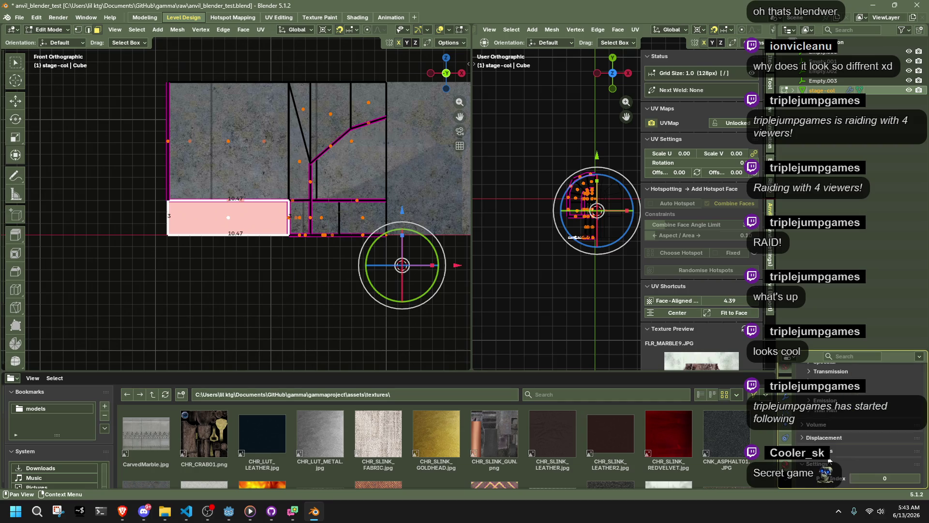
scroll(840, 451, up, 8)
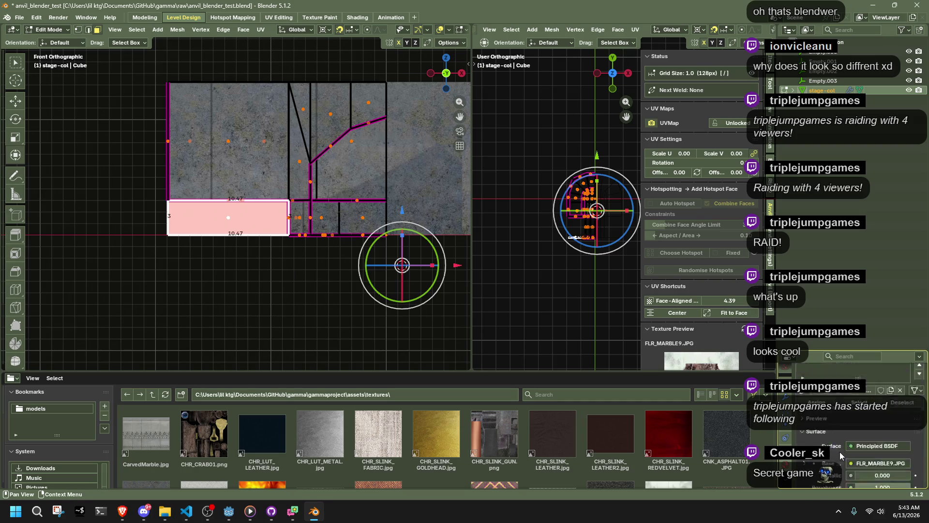
drag(777, 435, 824, 435)
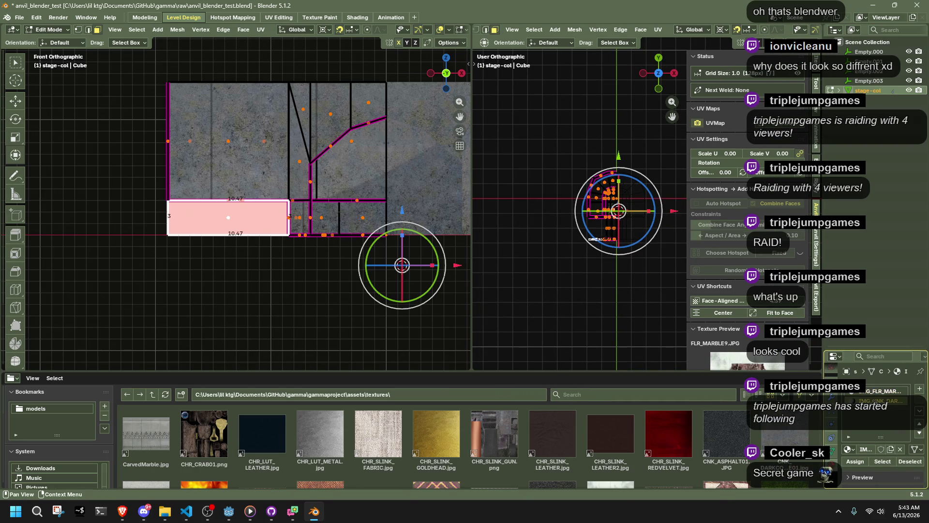
click(852, 461)
click(367, 331)
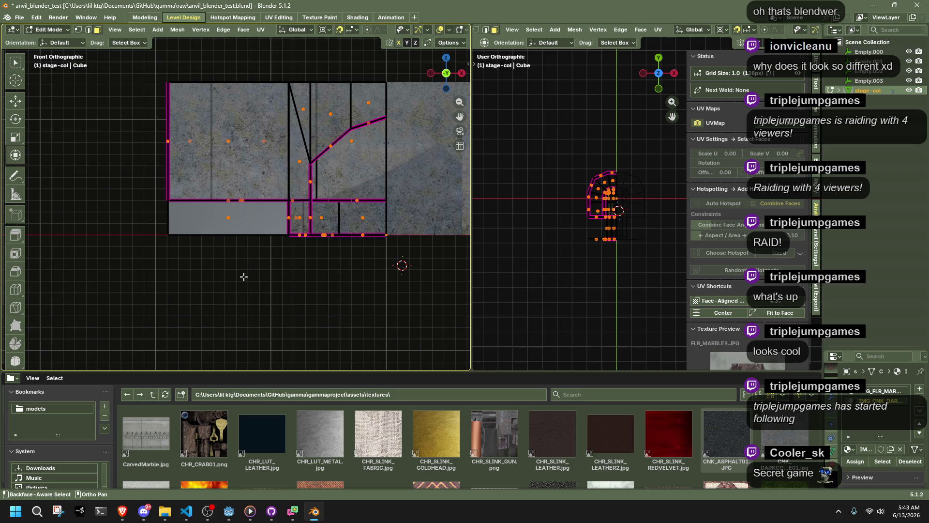
Reselect the lower-left face, then return to Object Mode to review the concrete walls.
click(219, 225)
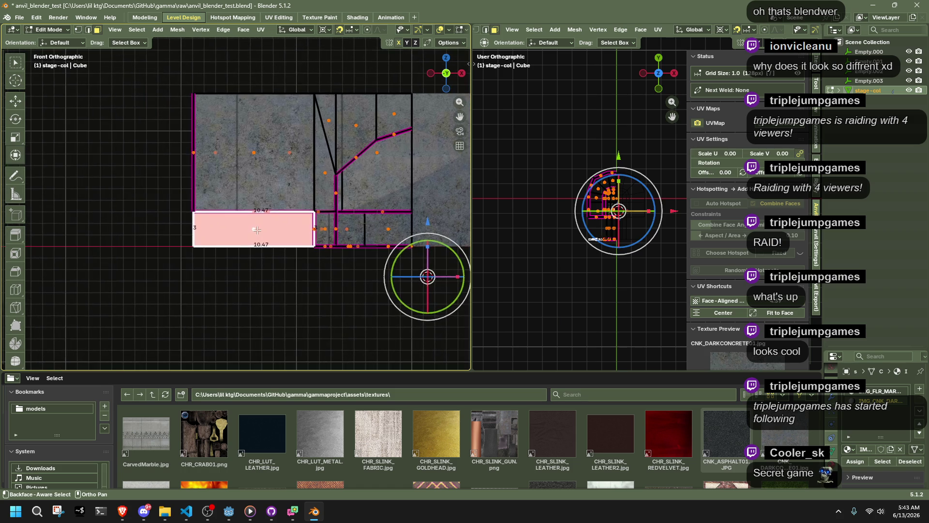
click(271, 286)
scroll(281, 283, up, 2)
mouse_move(254, 251)
middle_down()
mouse_move(296, 263)
mouse_move(344, 321)
middle_up()
key(Tab)
click(344, 322)
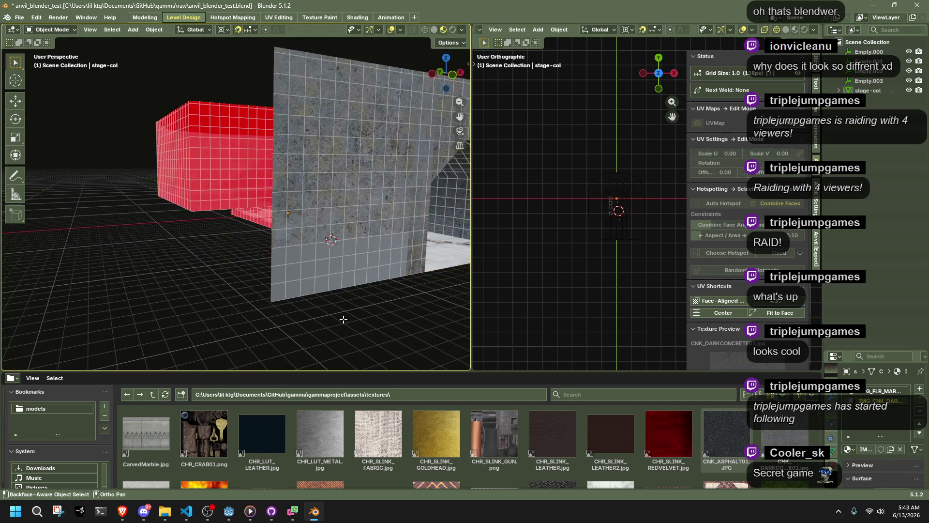
In Edit Mode, select all sharp edges of stage-col, then undo that selection.
key(Tab)
mouse_move(281, 282)
middle_down()
mouse_move(347, 307)
mouse_move(280, 294)
mouse_move(166, 174)
middle_up()
click(137, 30)
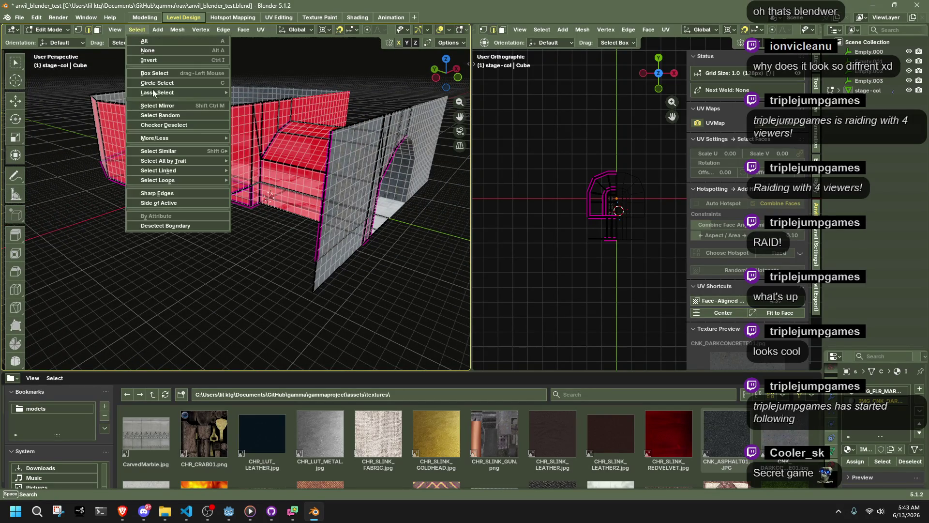
click(167, 193)
middle_drag(224, 222, 366, 248)
click(136, 30)
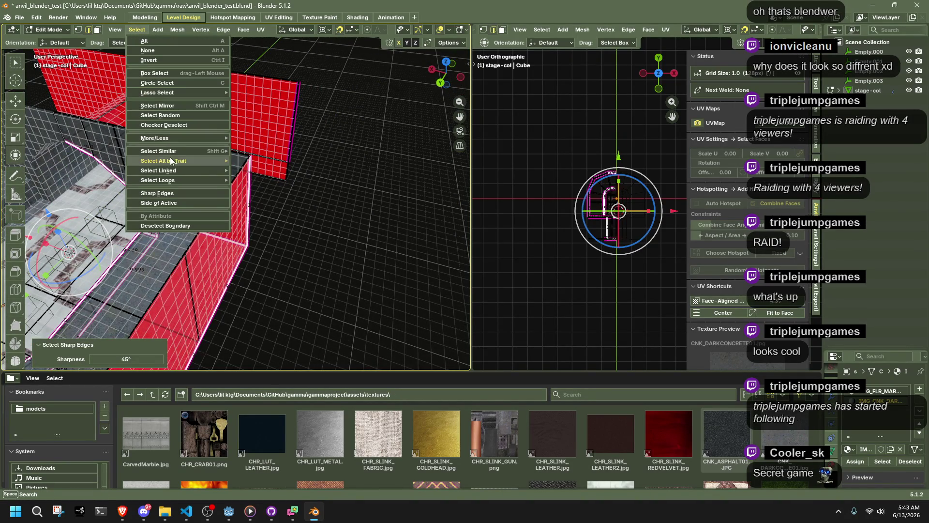
mouse_move(171, 160)
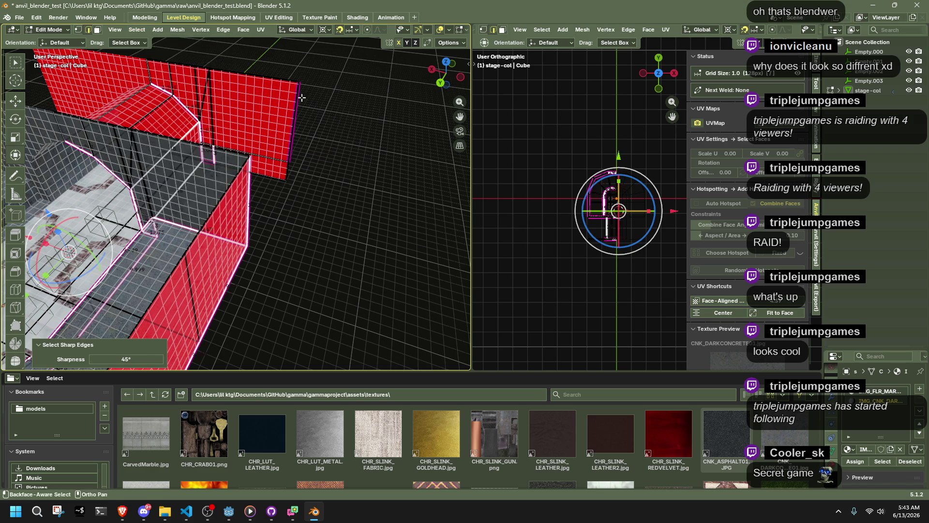
key(ctrl+z)
Select edges with similar crease and start changing their crease, which crashes Blender.
click(136, 29)
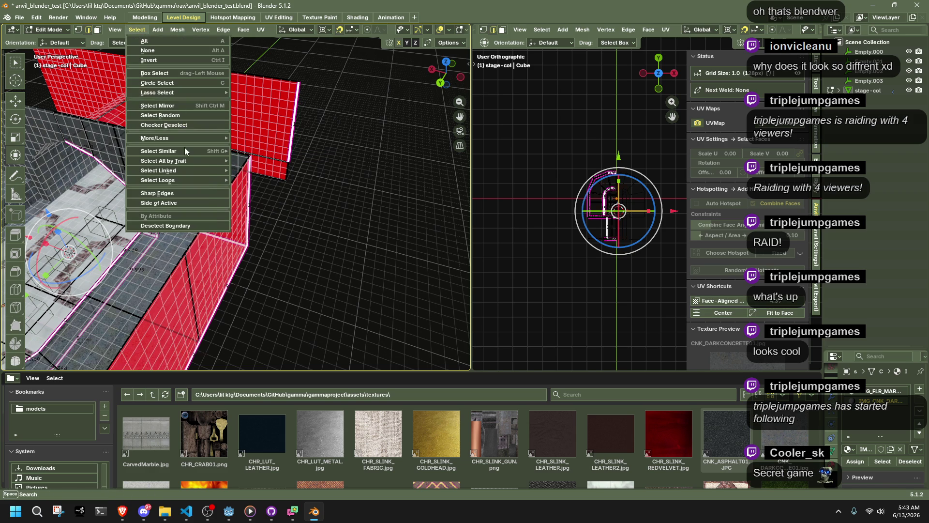
mouse_move(185, 151)
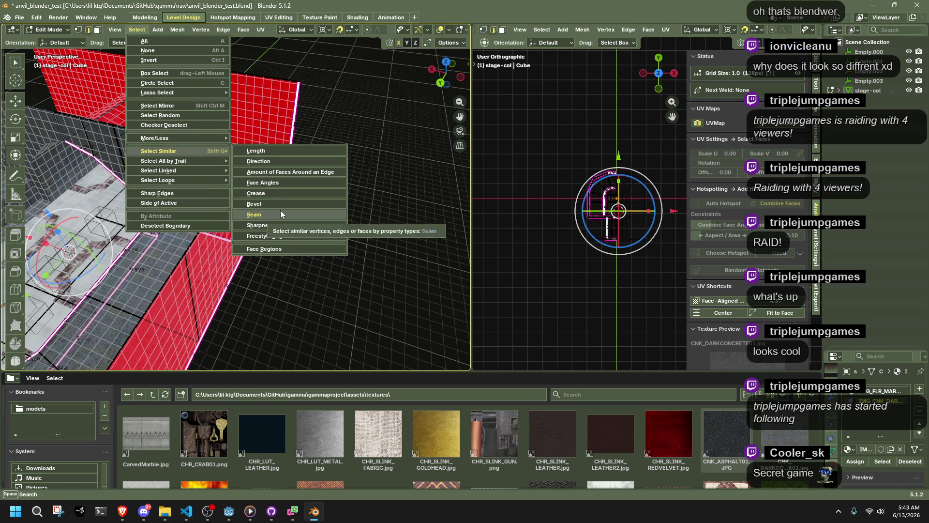
click(271, 193)
scroll(367, 217, down, 4)
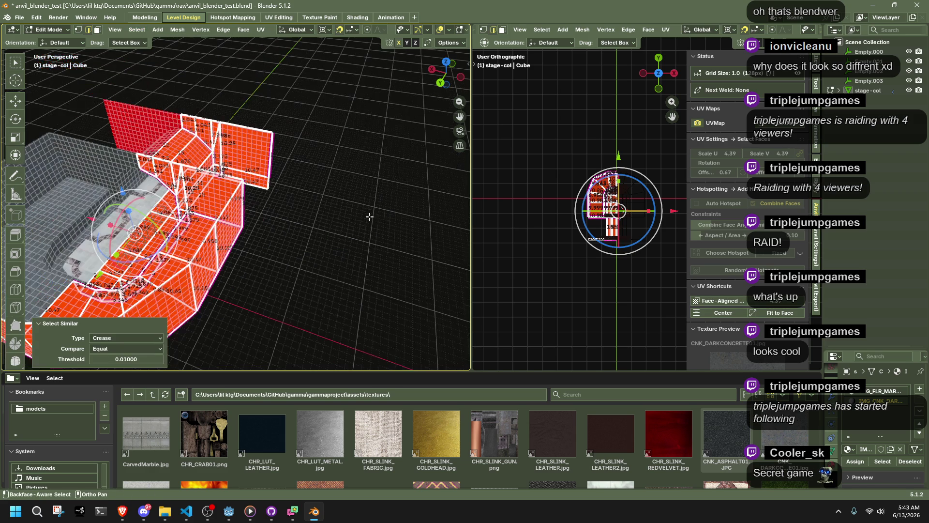
key(shift+e)
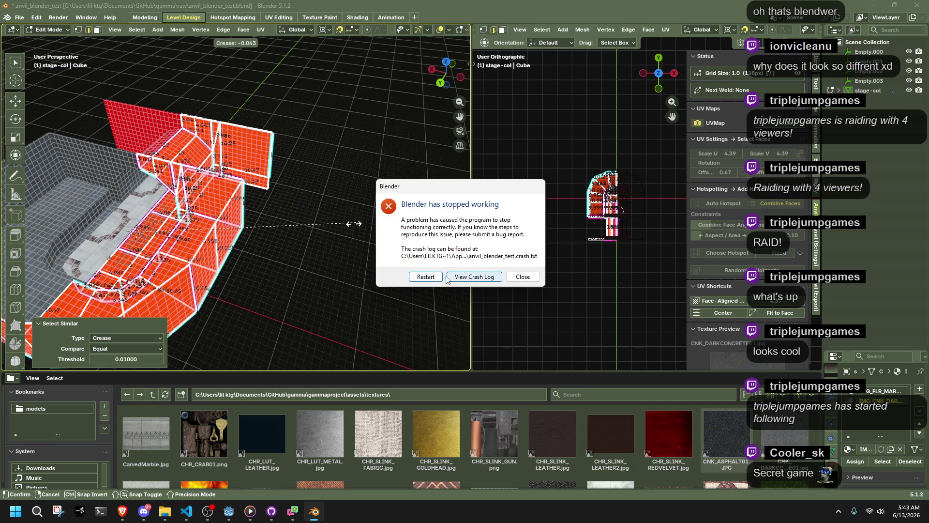
Restart Blender to load the anvil_blender_test_60340_autosave.blend recovery file.
click(429, 277)
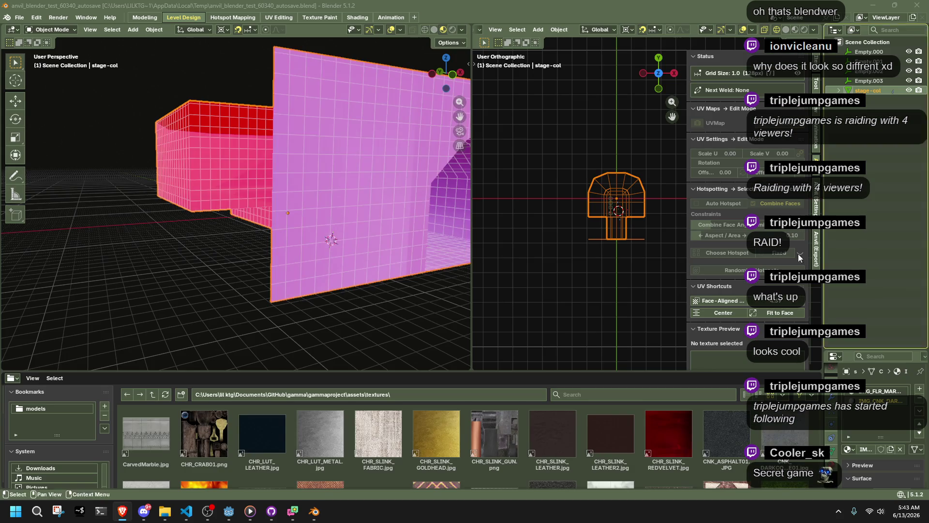
middle_drag(411, 256, 1, 275)
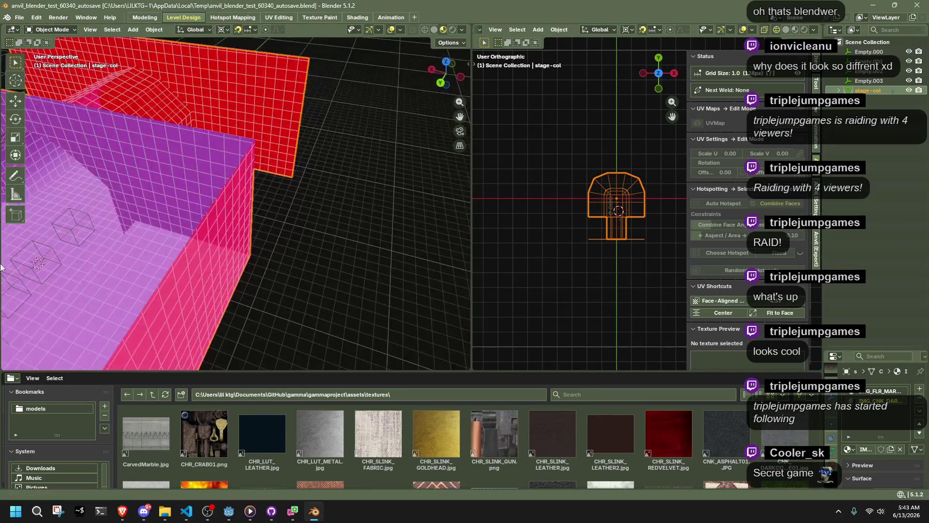
Choose CHR_LUT_METAL.jpg as the texture and reselect stage-col for mesh editing.
click(300, 249)
mouse_move(300, 249)
middle_down()
mouse_move(217, 234)
mouse_move(277, 229)
mouse_move(309, 213)
mouse_move(228, 199)
mouse_move(259, 195)
mouse_move(316, 251)
middle_up()
scroll(308, 213, up, 5)
click(259, 195)
scroll(263, 196, down, 10)
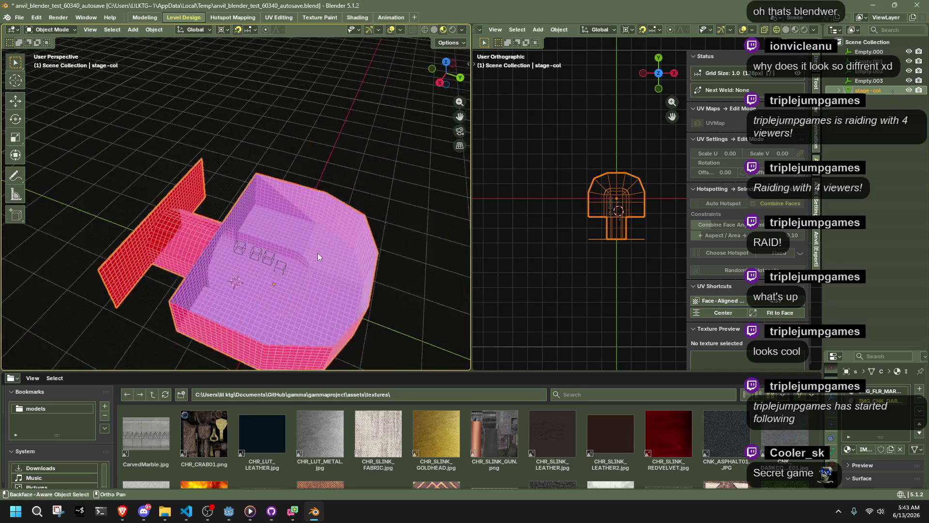
click(364, 201)
scroll(364, 201, up, 5)
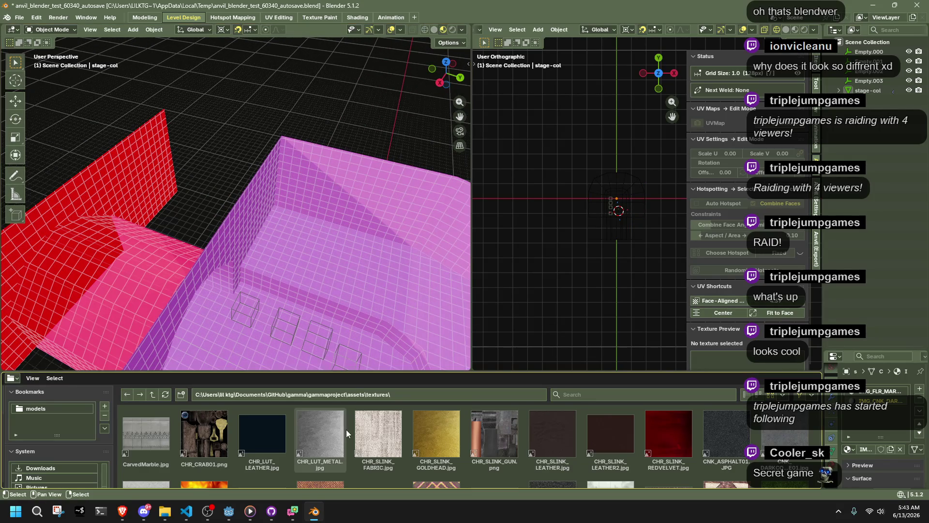
click(335, 437)
click(393, 289)
mouse_move(393, 289)
middle_down()
mouse_move(349, 286)
mouse_move(547, 338)
middle_up()
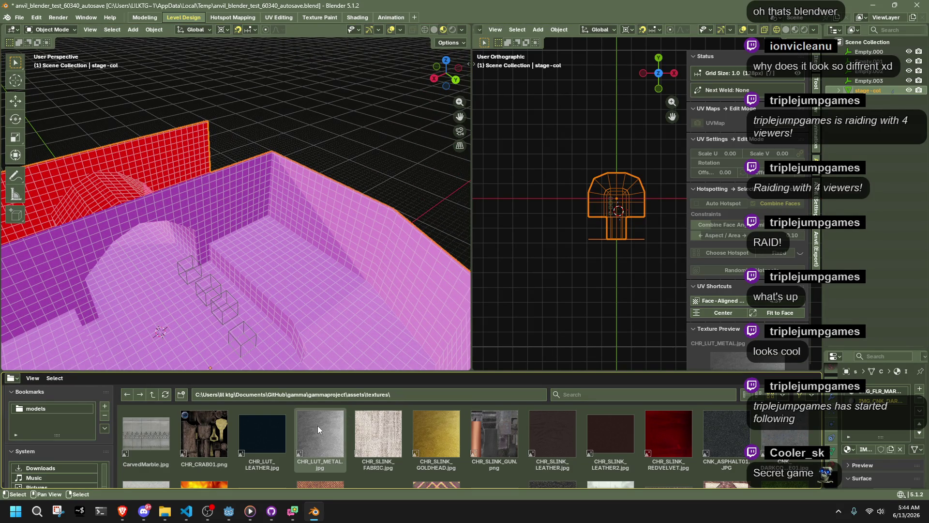
key(Tab)
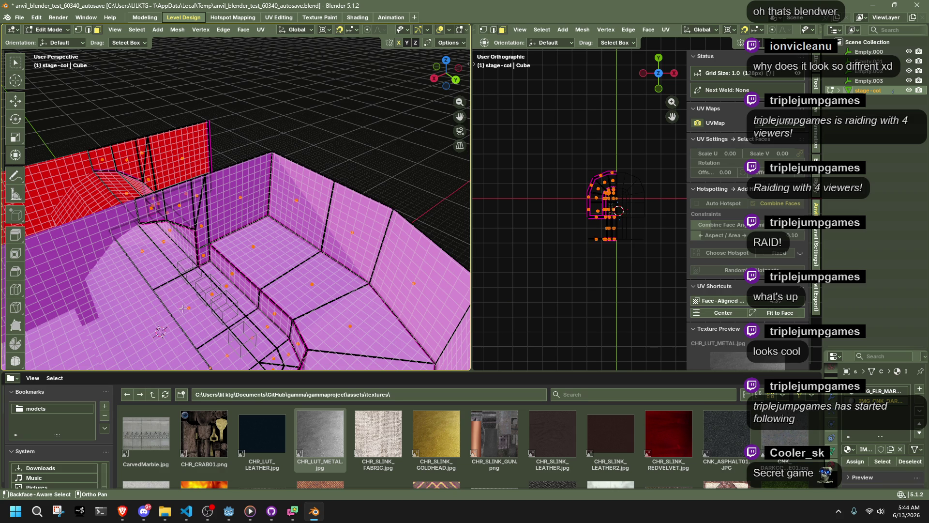
Select all floor faces sharing the clicked floor face's material.
click(182, 309)
key(g)
click(182, 309)
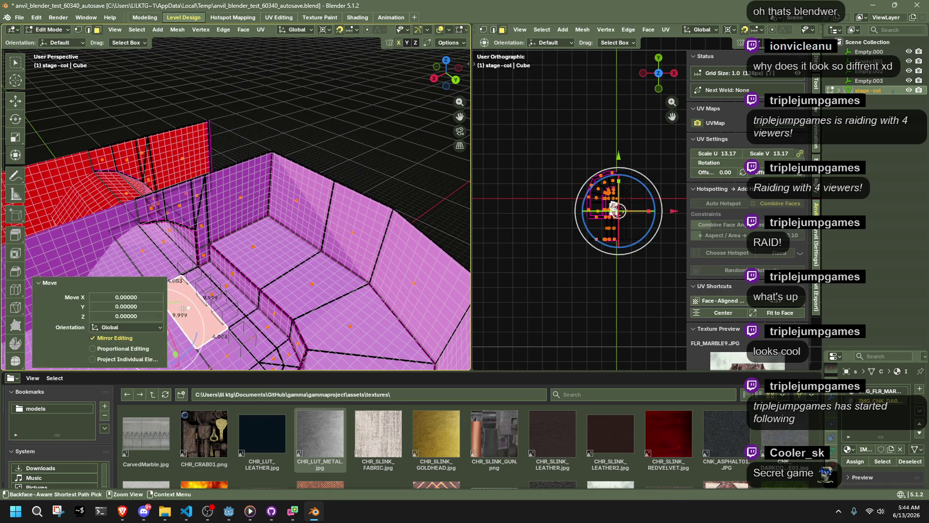
key(shift+g)
click(182, 308)
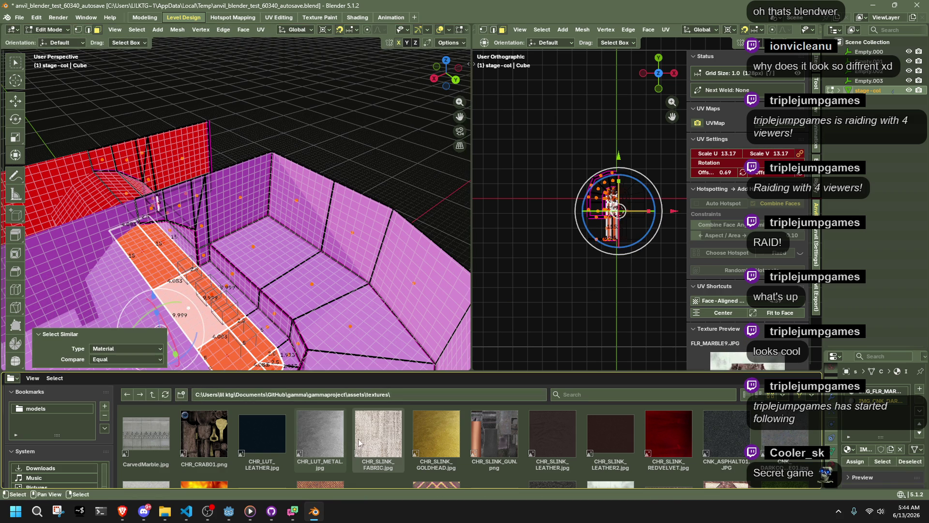
Move a corner vertex of the pink wall, then undo the move.
scroll(376, 434, down, 1)
mouse_move(301, 339)
middle_down()
mouse_move(271, 309)
mouse_move(223, 300)
mouse_move(274, 252)
middle_up()
click(274, 252)
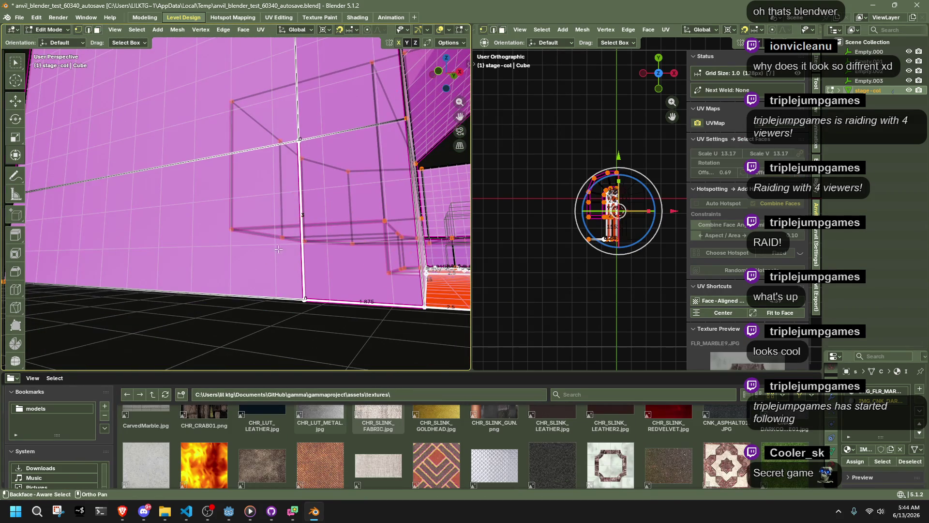
key(g)
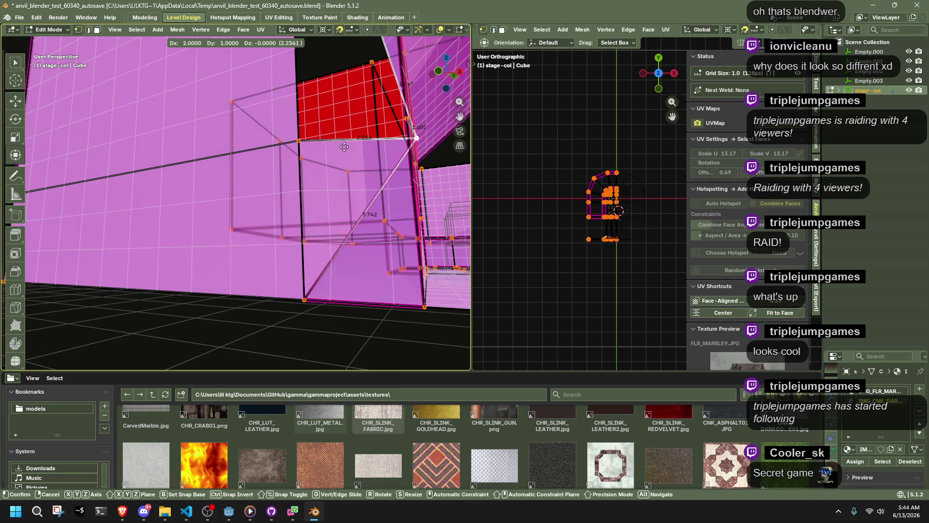
click(338, 145)
middle_drag(337, 145, 387, 87)
key(ctrl+z)
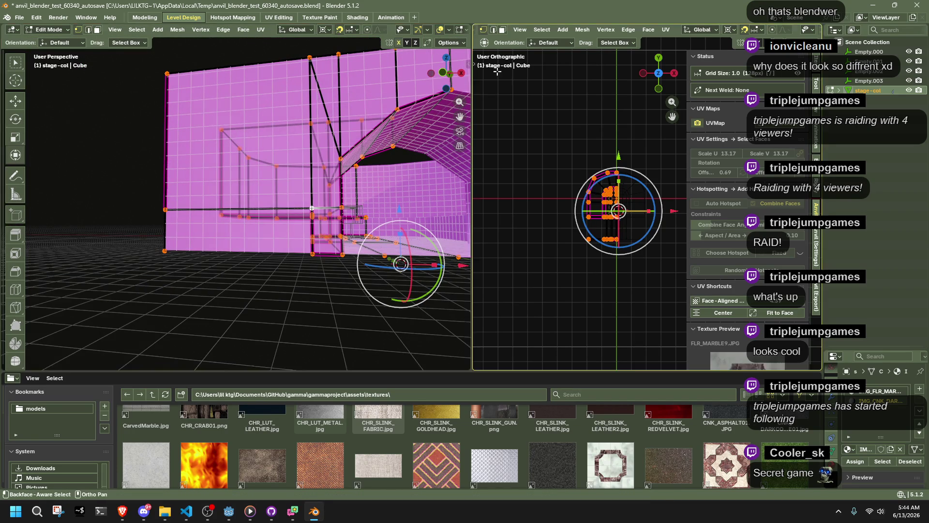
Select the arch wall's connected faces for cleanup.
click(325, 206)
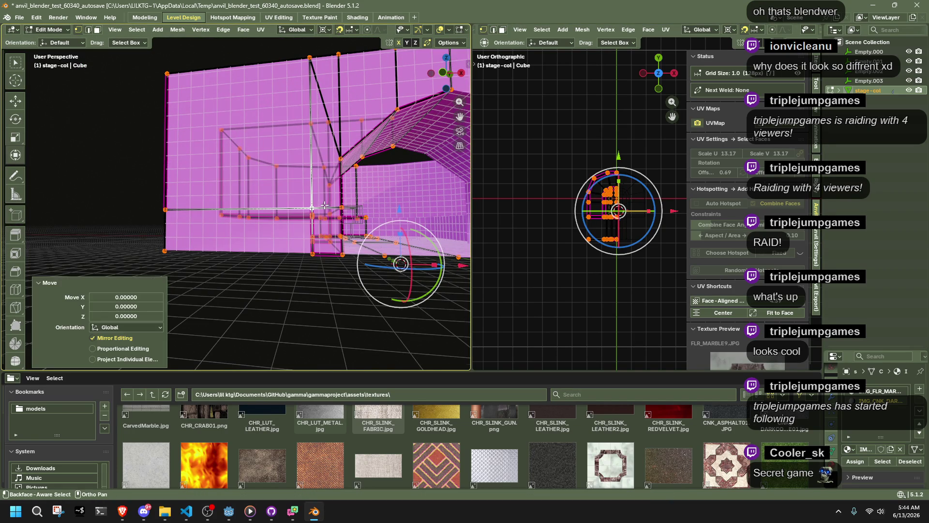
key(ctrl+shift+z)
click(177, 29)
mouse_move(202, 282)
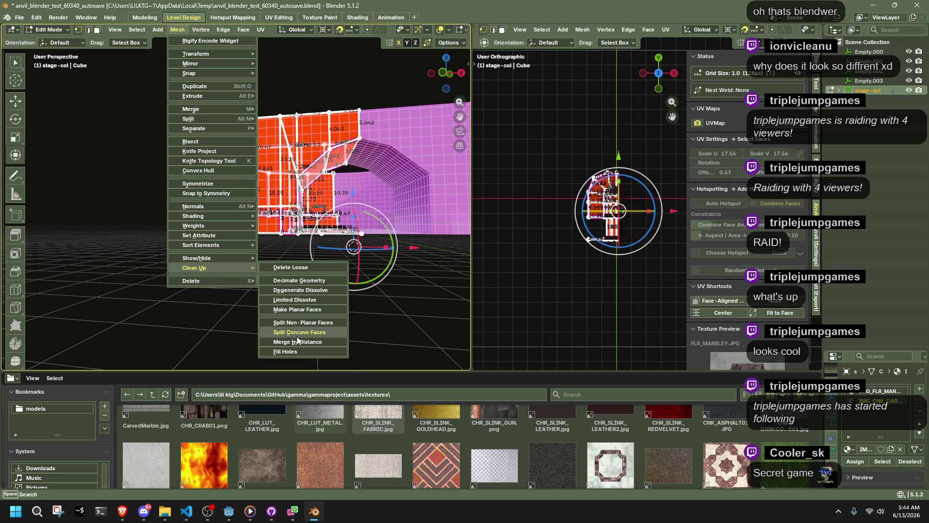
Merge the wall's overlapping vertices by distance, removing 4, then clear the selection.
click(297, 339)
click(273, 312)
scroll(279, 305, up, 5)
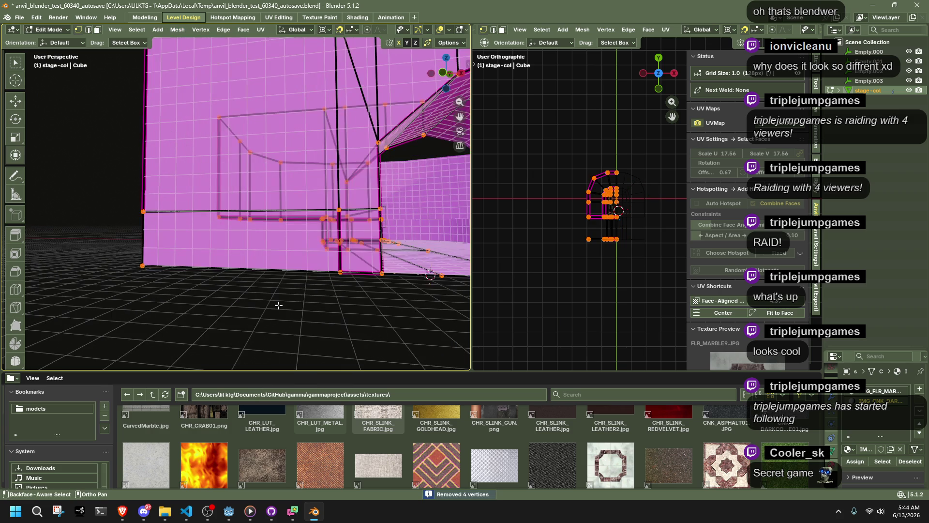
click(360, 277)
scroll(273, 312, down, 5)
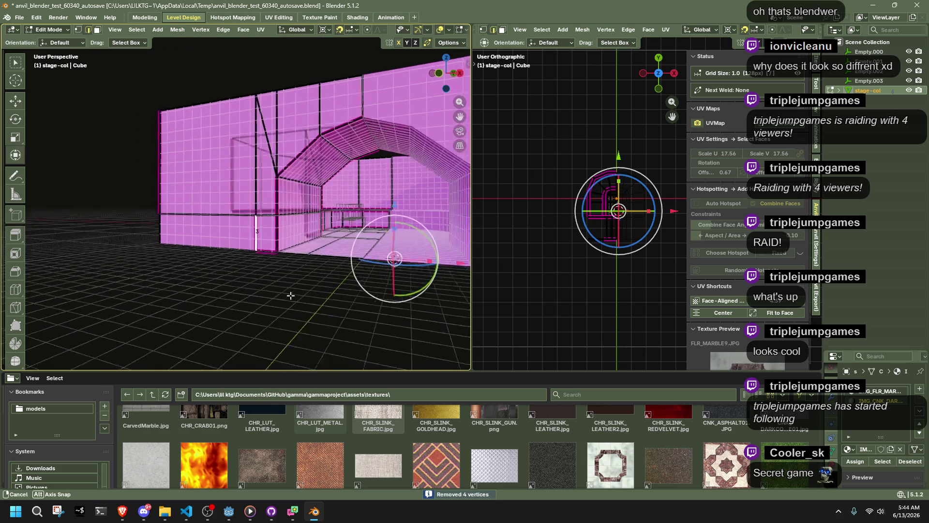
Select the whole mesh and start a crease; after the crash, reload the newer autosave.
key(a)
key(shift+e)
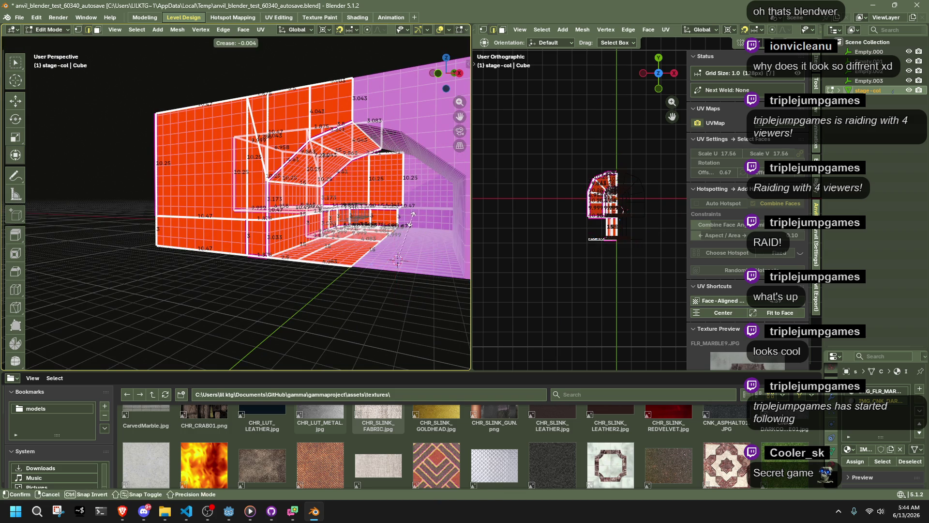
click(426, 275)
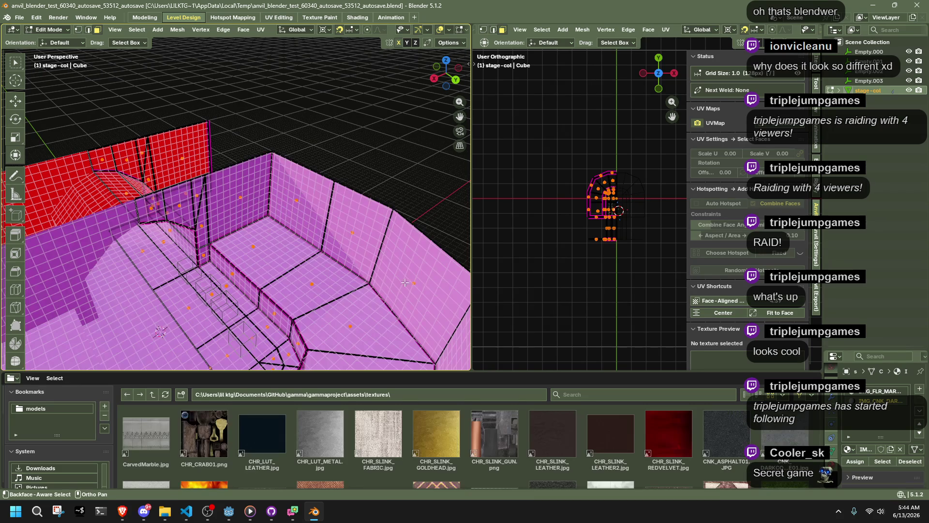
Show stage-col's modifiers (Mirror, merge 0.001) and remove its Subdivision modifier.
middle_drag(289, 300, 371, 260)
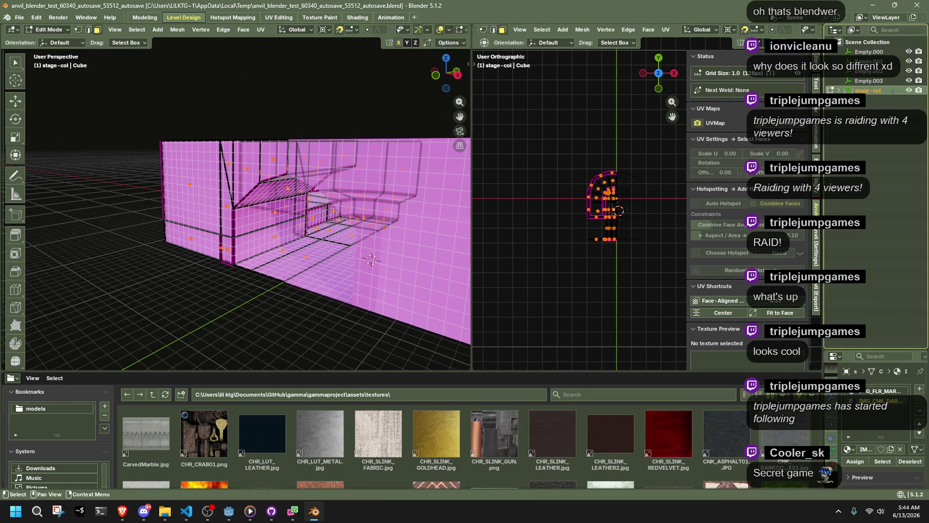
click(867, 81)
click(862, 90)
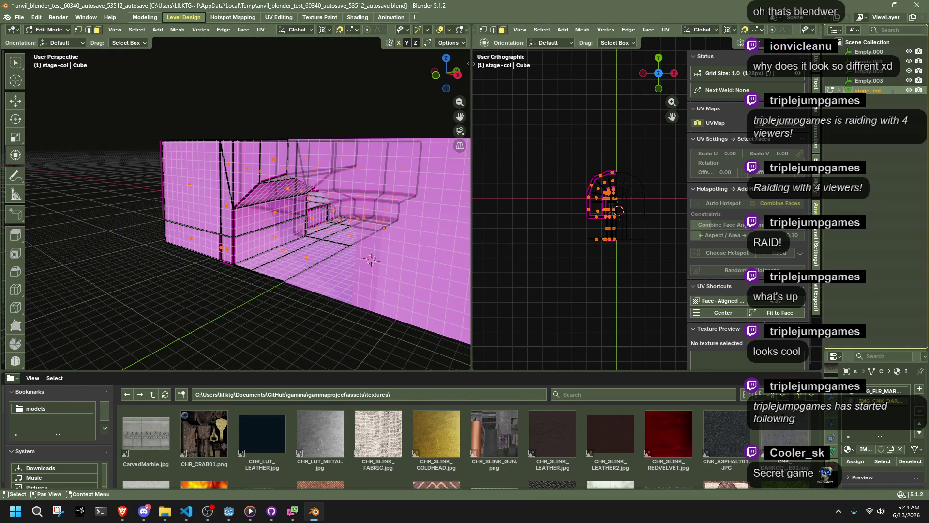
click(833, 400)
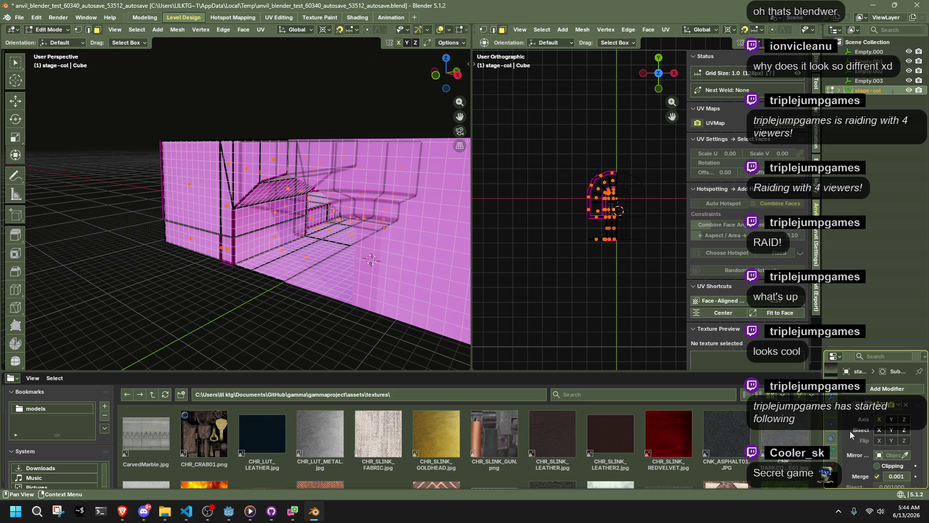
scroll(851, 430, down, 4)
click(906, 438)
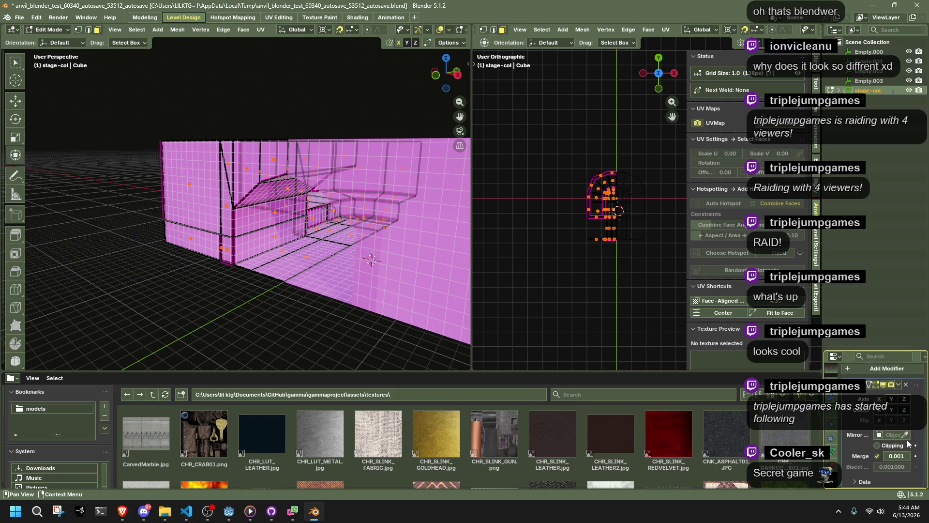
Select a vertical corner edge plus all similarly creased edges, start creasing, and restart after the crash.
click(233, 248)
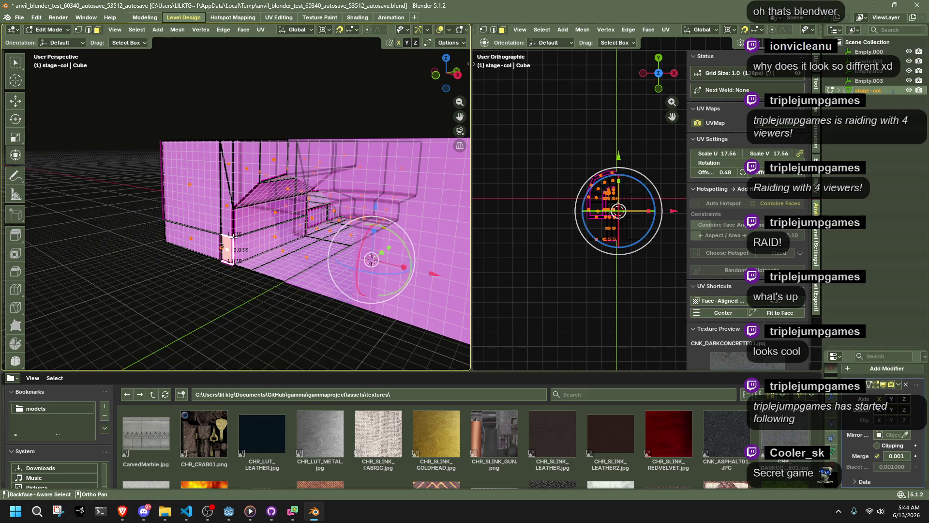
click(233, 227)
click(137, 30)
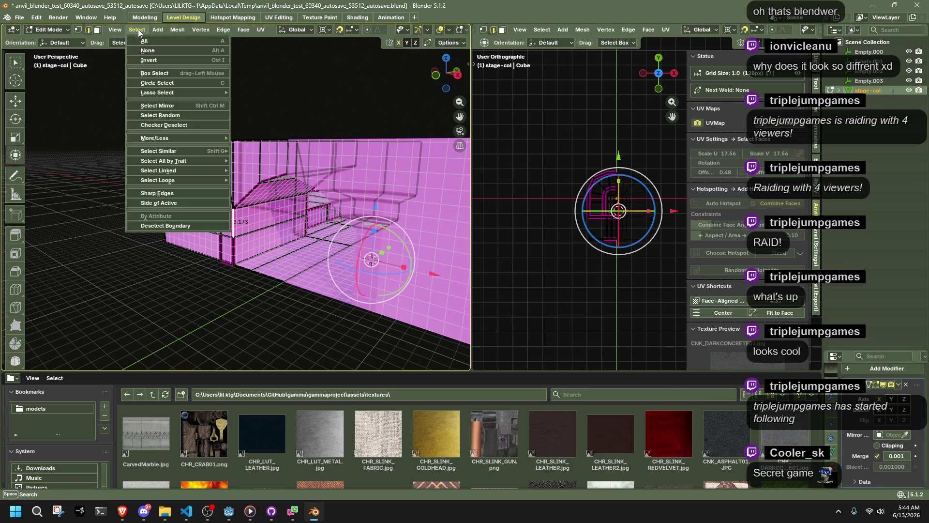
mouse_move(165, 152)
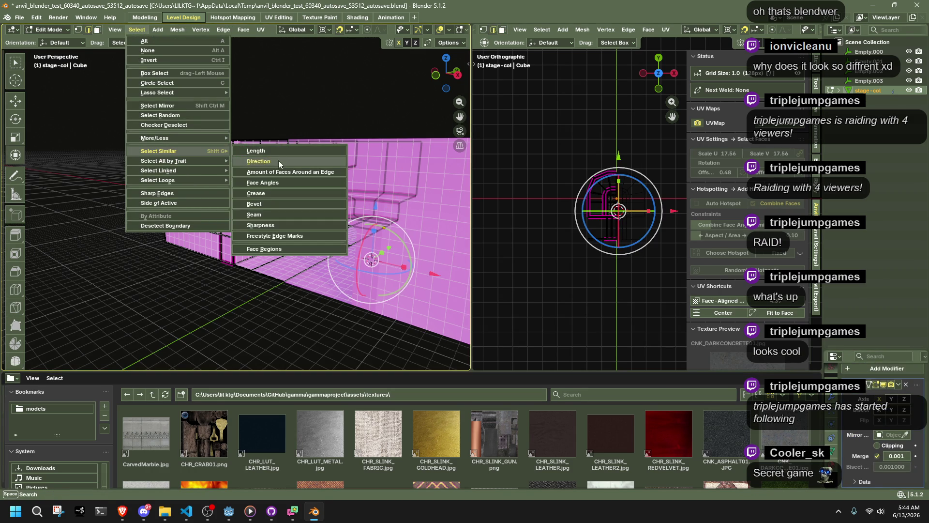
click(277, 192)
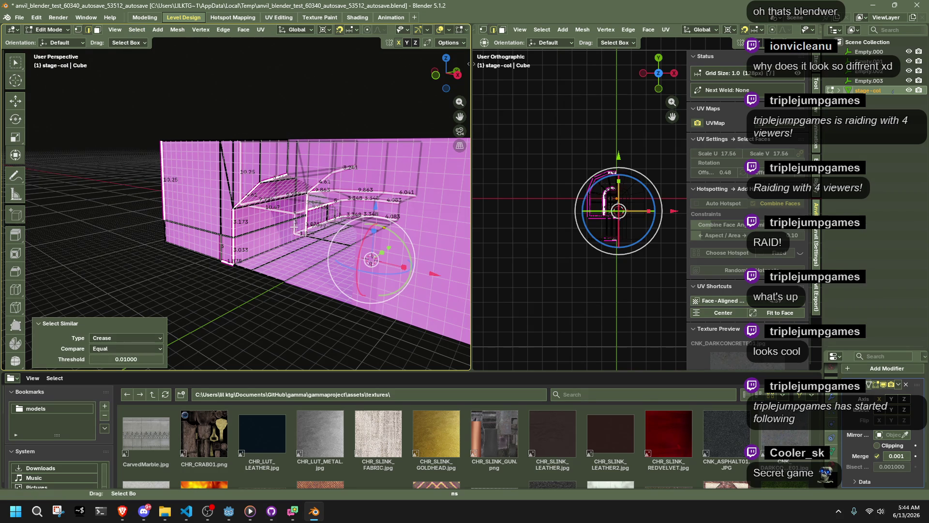
key(shift+e)
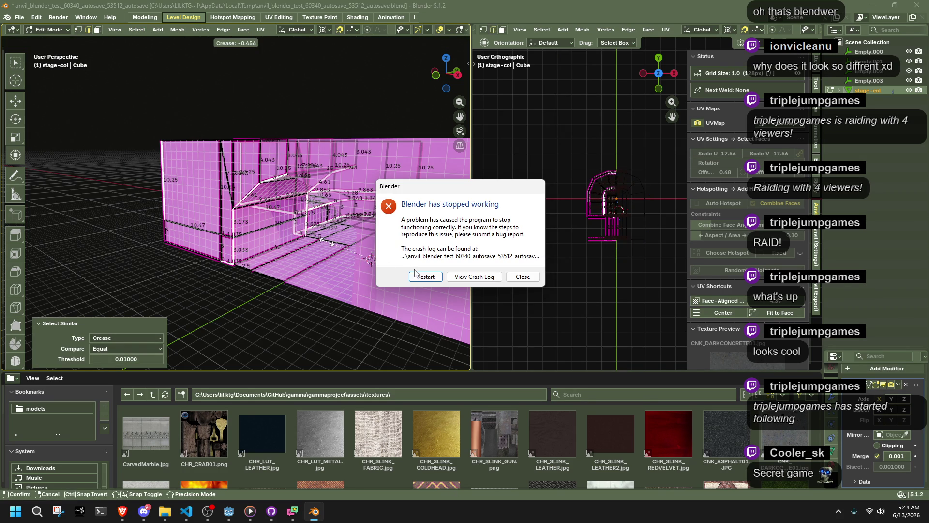
click(420, 278)
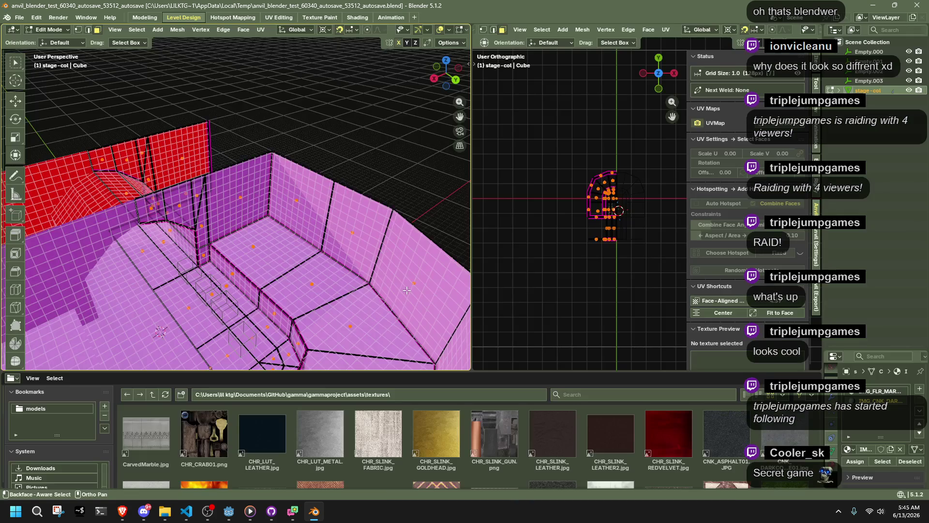
Select the sloped archway edges and set their edge crease factor to -1.
middle_drag(406, 289, 218, 247)
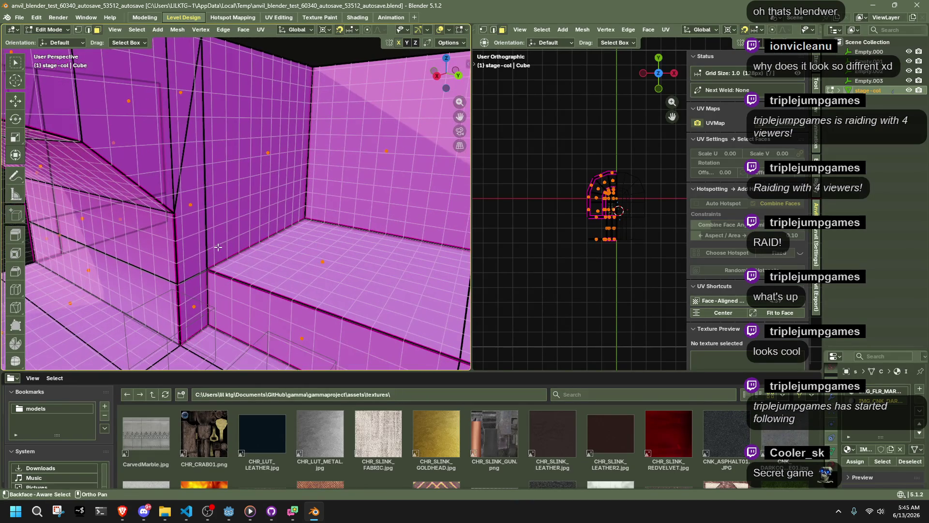
click(178, 235)
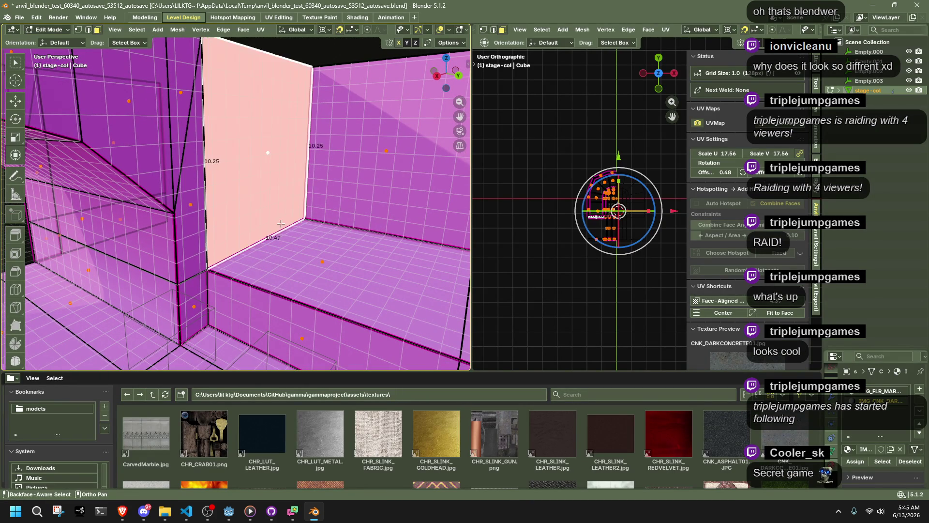
click(155, 206)
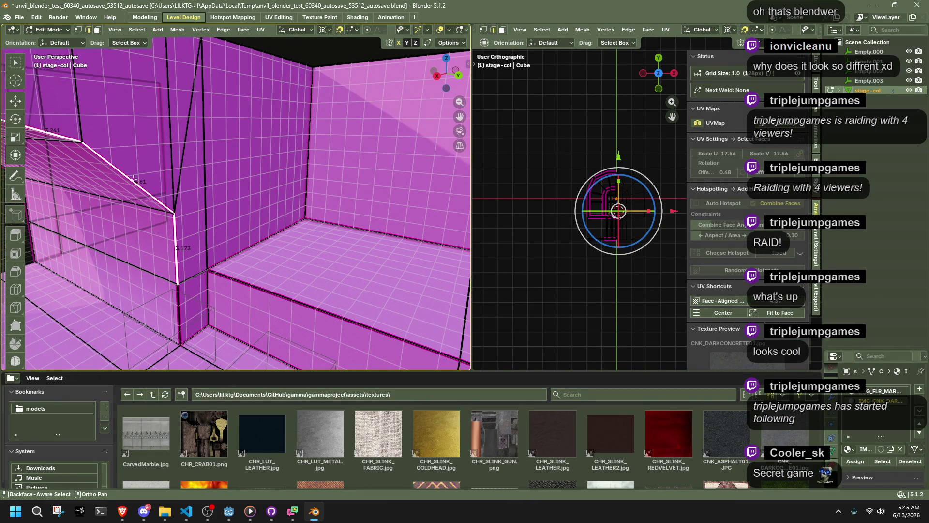
middle_drag(122, 170, 224, 264)
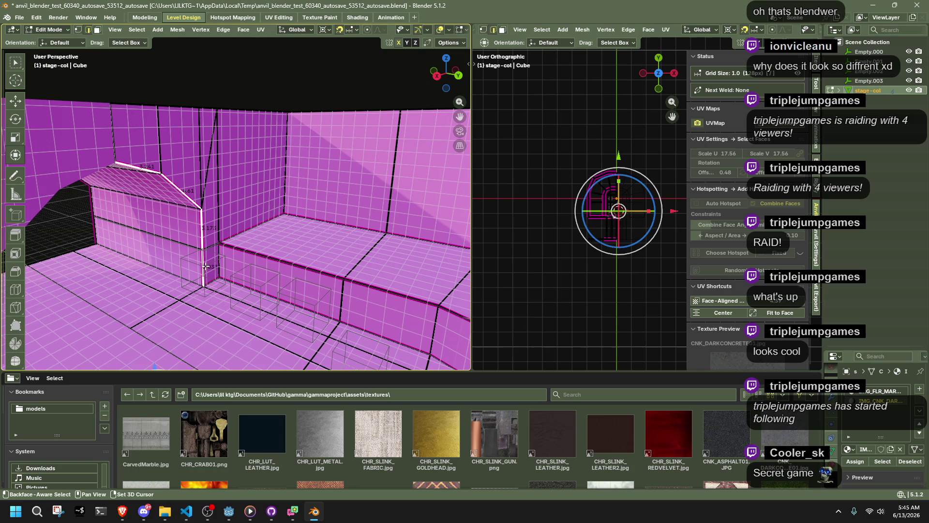
key(shift+e)
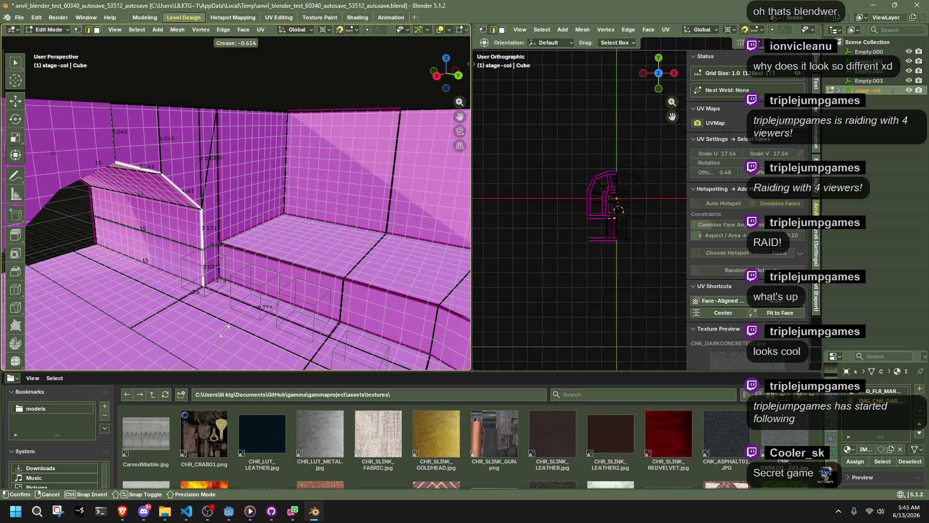
click(220, 335)
click(149, 354)
text(-1)
key(Return)
click(235, 257)
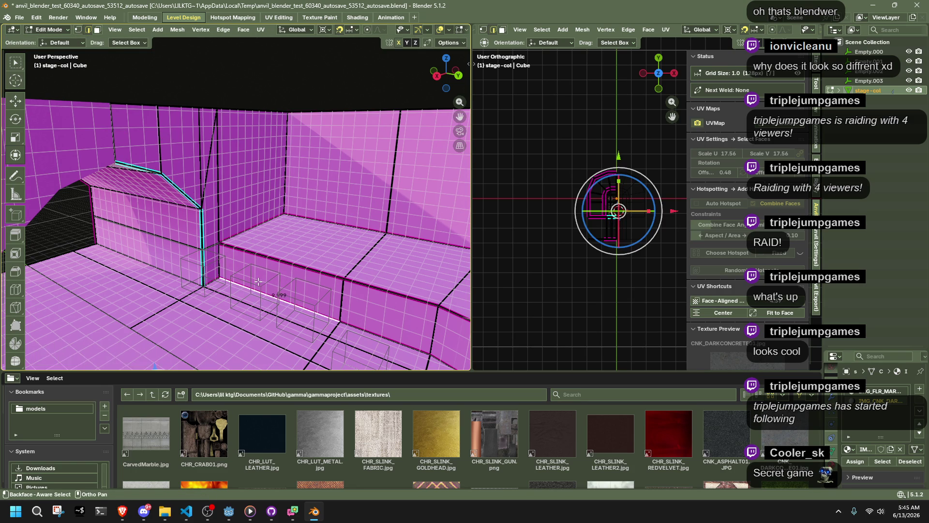
Return to Object Mode and reselect the stage collision object.
key(Tab)
click(207, 79)
click(215, 329)
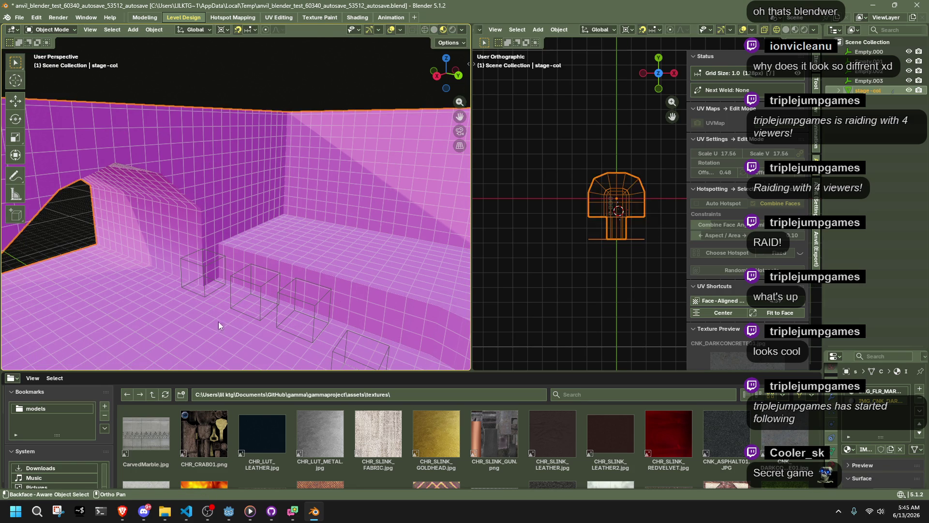
In Edit Mode, select every floor face that shares the floor's material.
key(Tab)
middle_drag(215, 328, 161, 337)
click(145, 337)
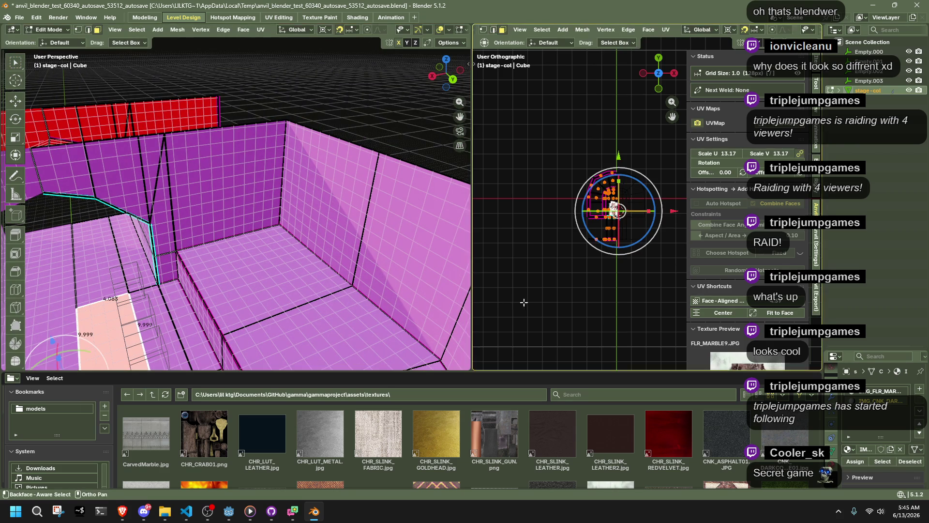
right_click(103, 314)
key(Escape)
middle_drag(103, 314, 247, 266)
key(shift+g)
click(247, 271)
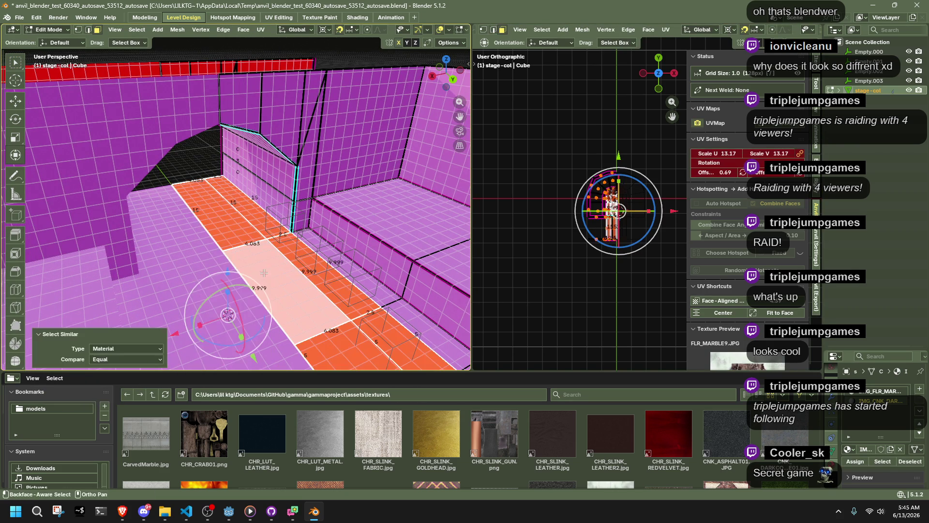
Try metal grating and FLR_MARBLE9 on the floor, then settle on FLR_TILE10.
scroll(379, 428, down, 2)
scroll(379, 427, down, 15)
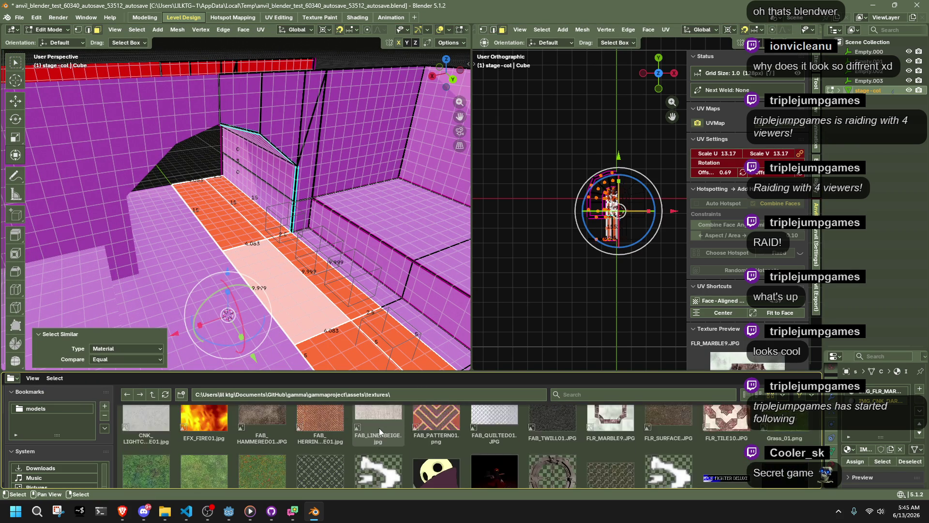
scroll(378, 428, up, 2)
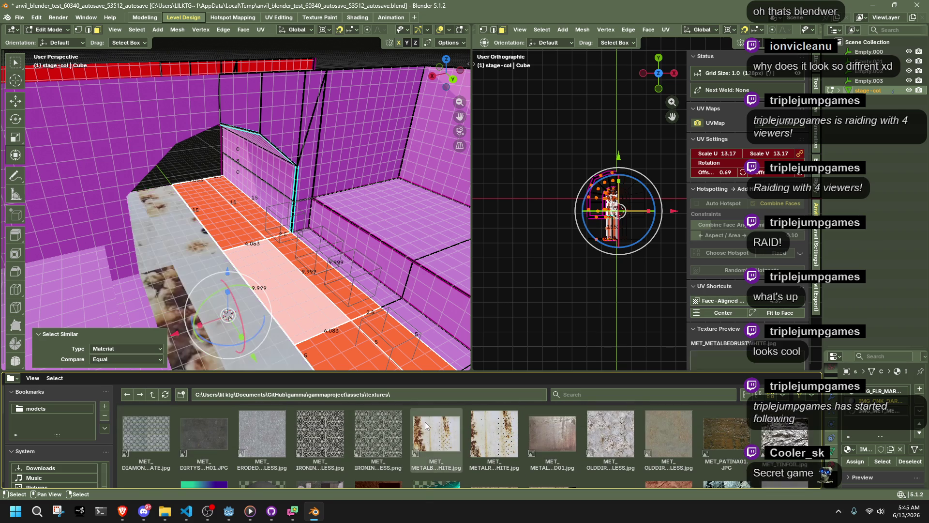
click(385, 425)
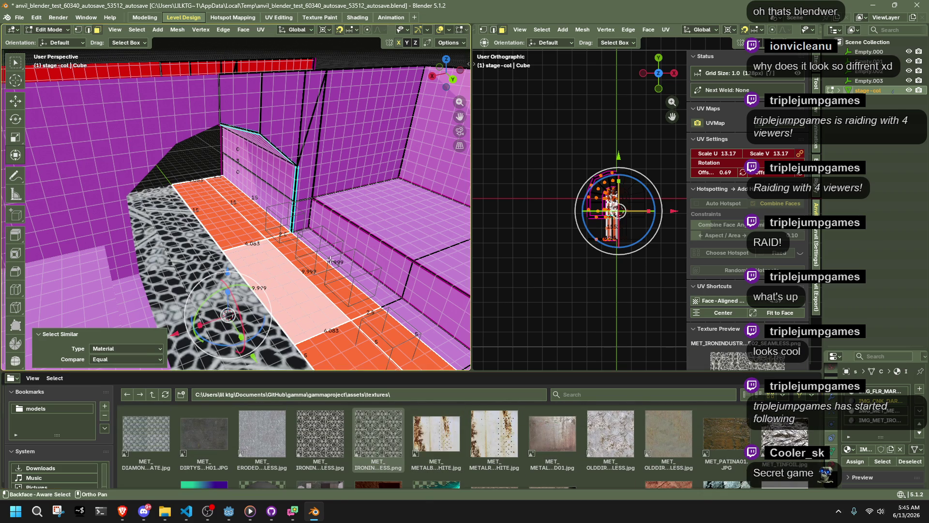
scroll(334, 444, down, 2)
scroll(334, 443, up, 2)
scroll(333, 443, up, 5)
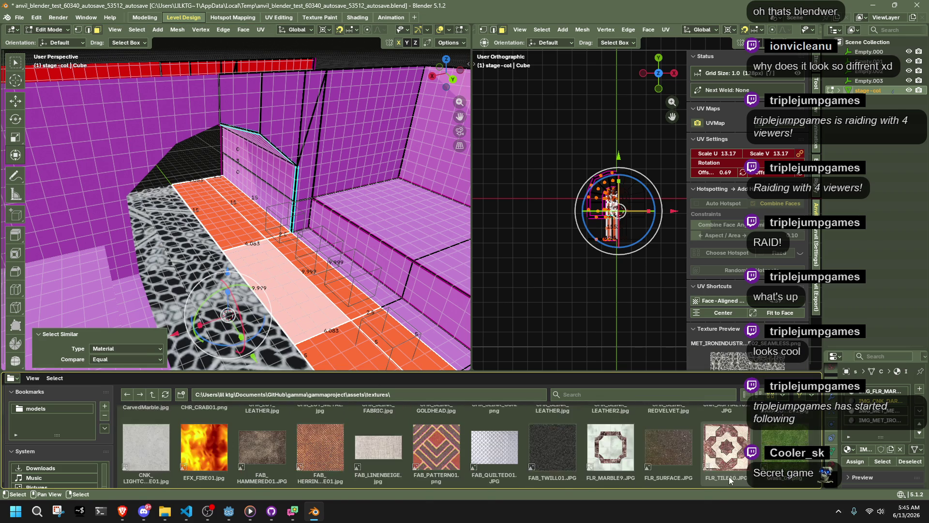
click(602, 450)
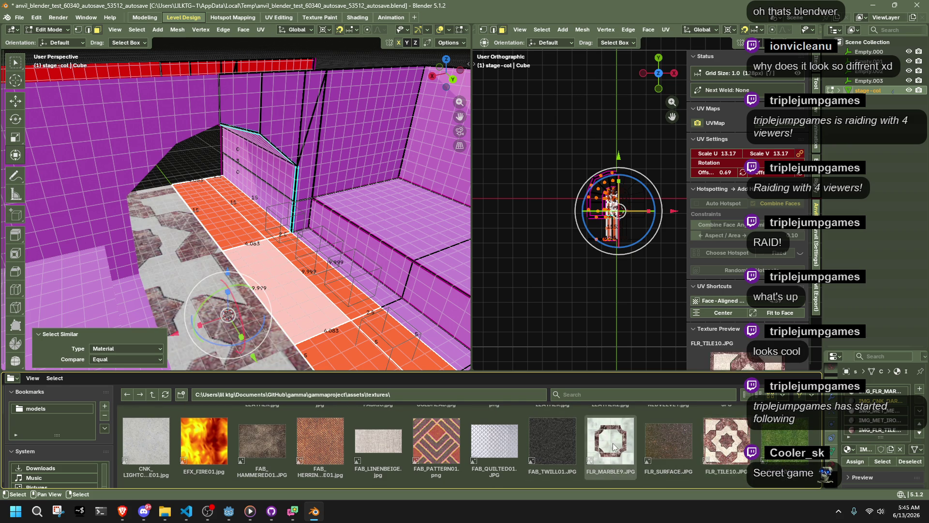
click(723, 450)
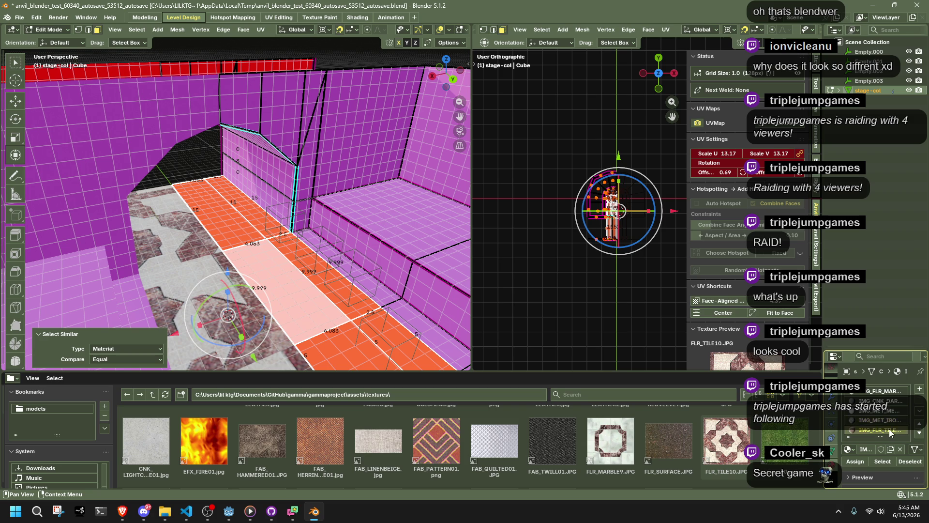
Check a wall face and the floor strip beside the steps, then return to Object Mode.
click(366, 248)
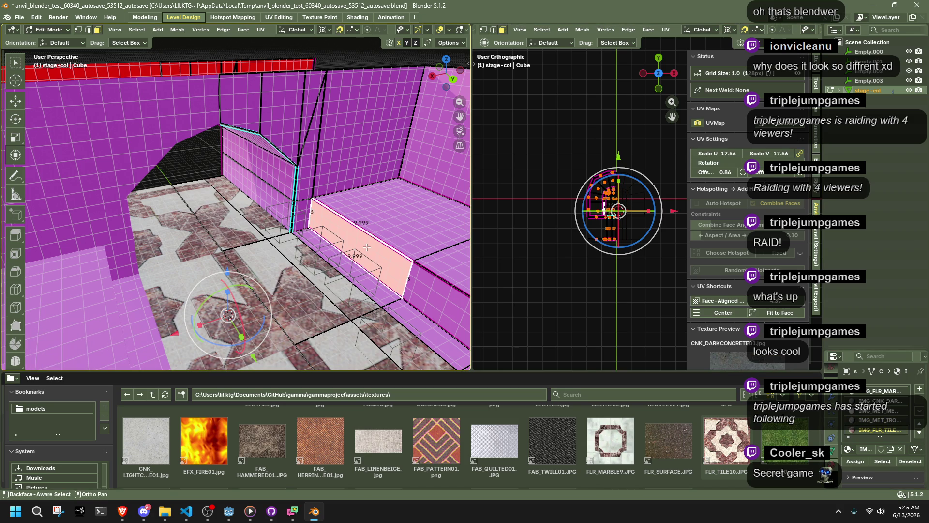
middle_drag(368, 260, 345, 253)
click(253, 274)
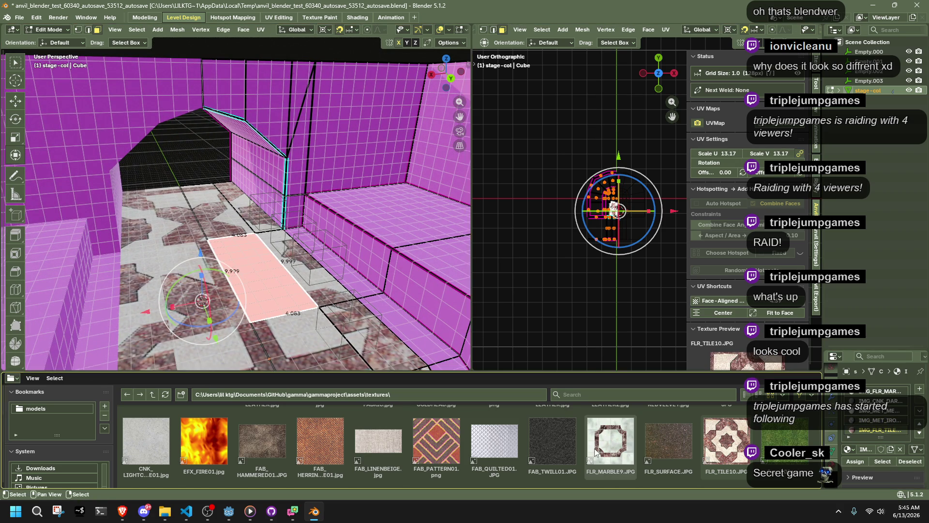
click(610, 440)
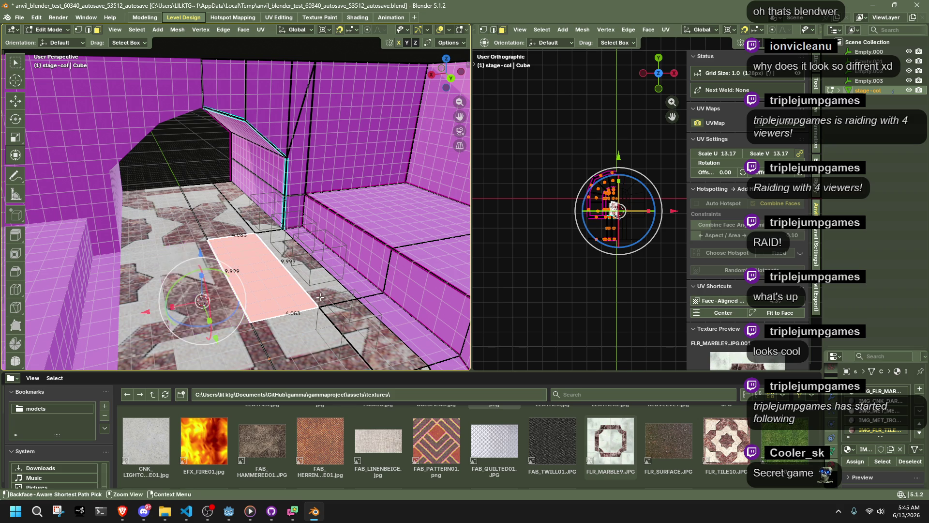
key(Tab)
click(197, 172)
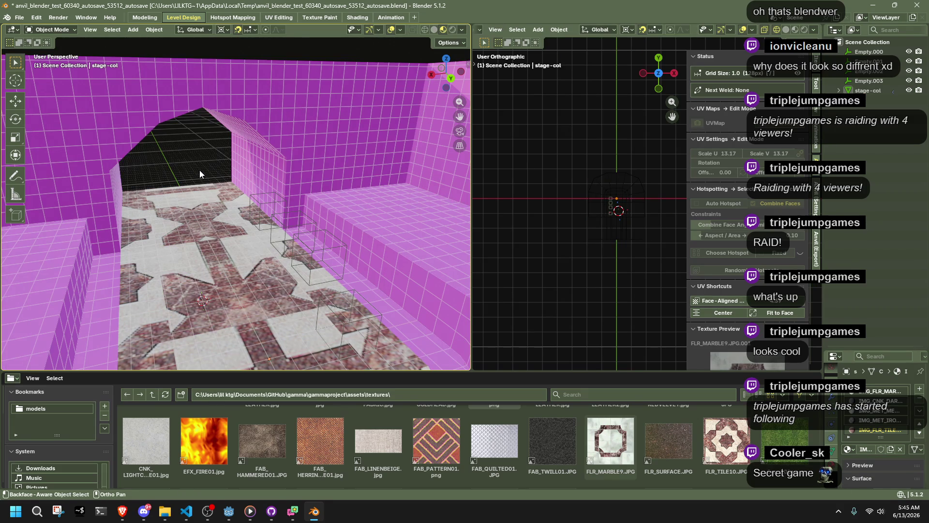
Remove two material slots from the stage mesh, reselect it and save the file.
click(921, 400)
click(921, 401)
click(921, 401)
click(921, 401)
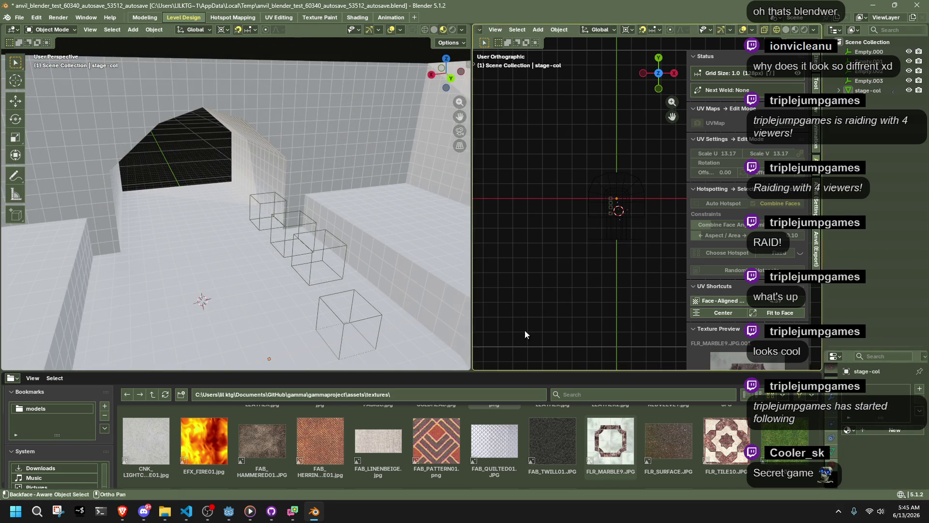
click(261, 314)
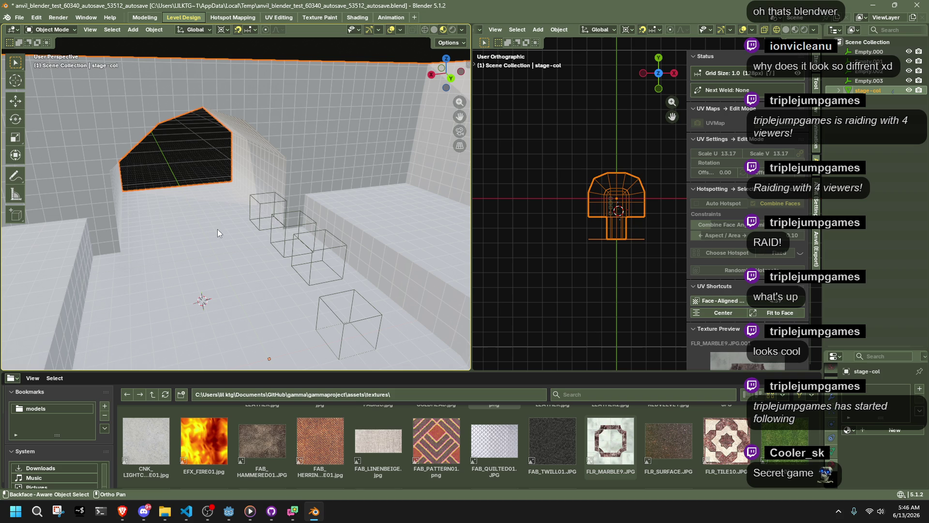
key(ctrl+s)
scroll(761, 311, down, 3)
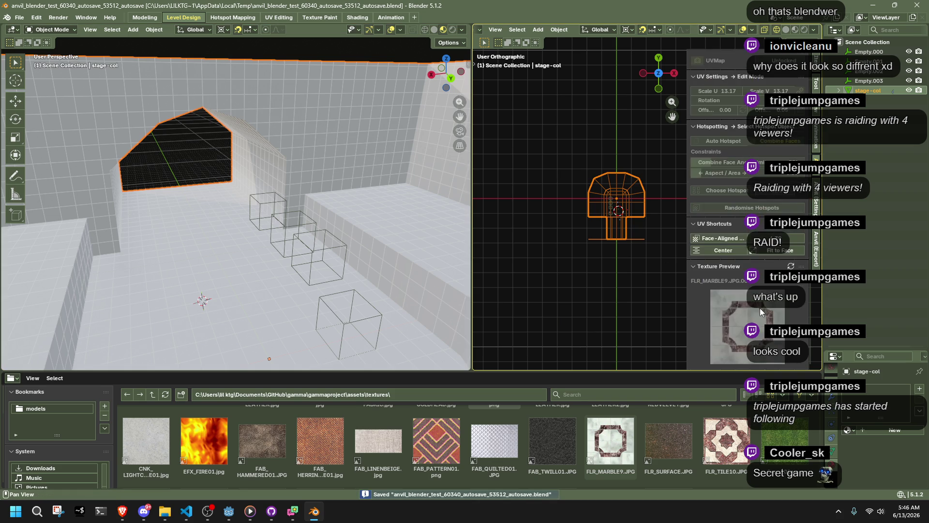
Add File > Clean Up > Purge Unused Data to Quick Favorites.
click(21, 18)
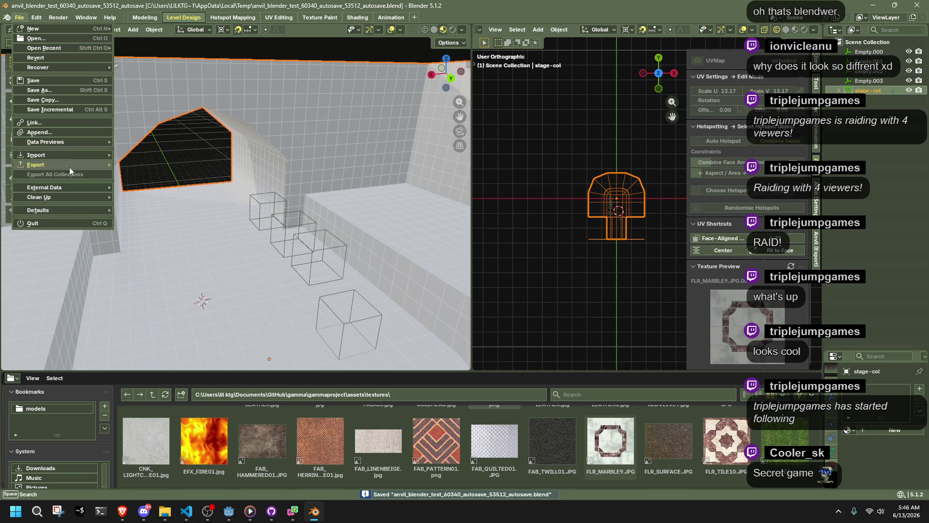
mouse_move(63, 195)
click(141, 193)
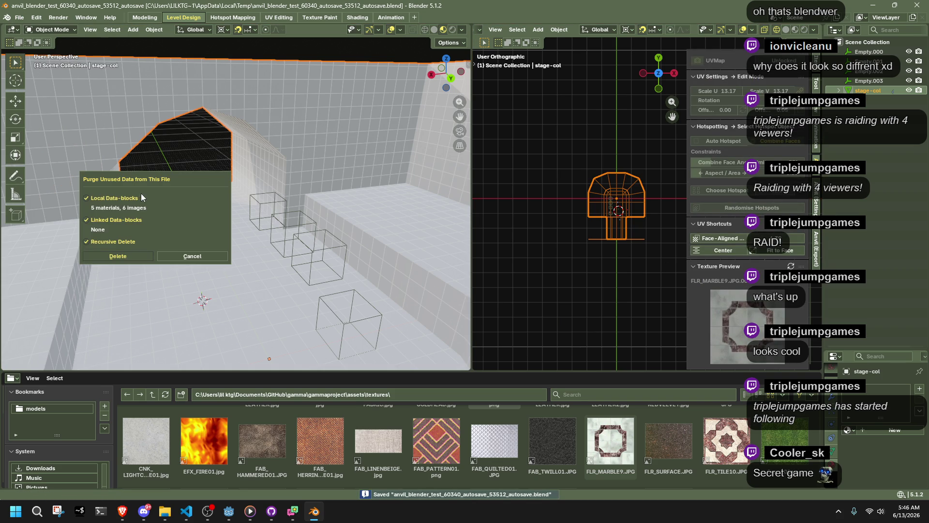
click(192, 256)
click(20, 17)
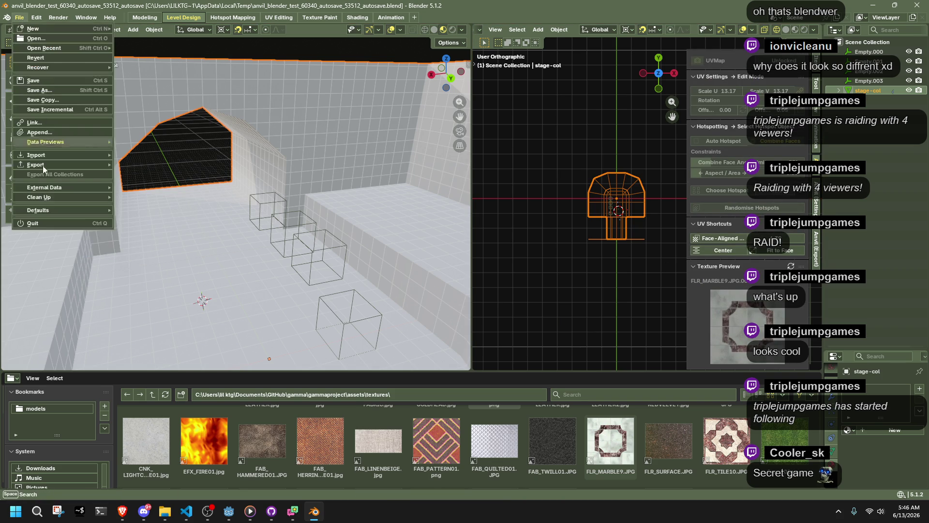
mouse_move(39, 197)
right_click(153, 197)
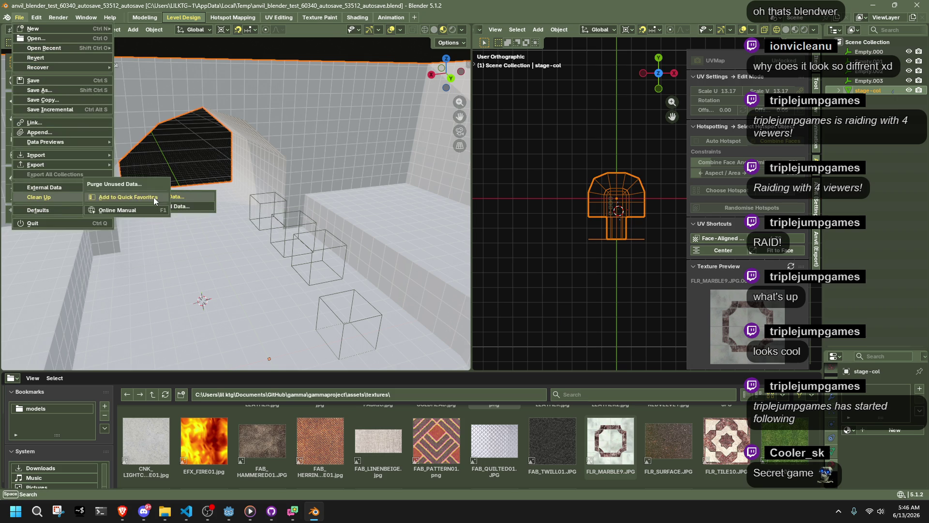
click(204, 164)
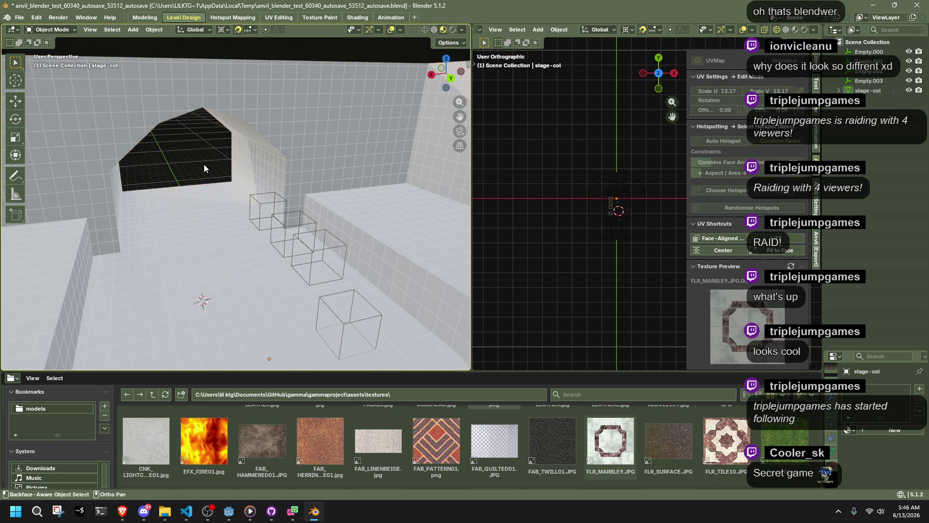
Purge unused data from Quick Favorites, deleting 11 data-blocks, and edit stage-col again.
key(q)
click(202, 182)
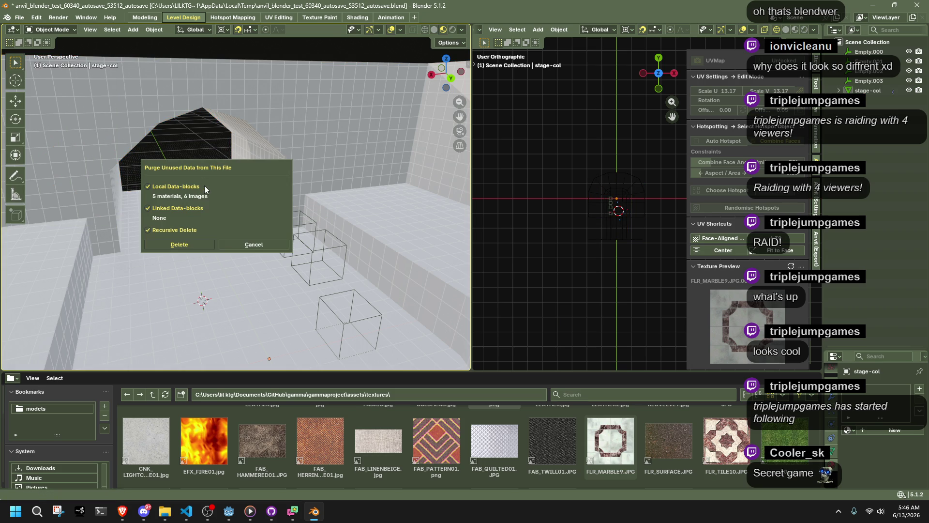
click(188, 245)
click(234, 263)
key(Tab)
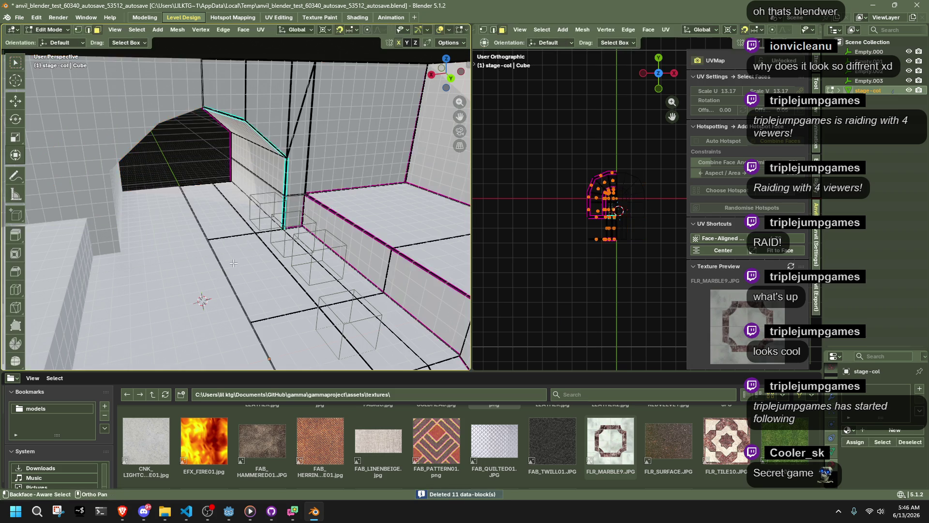
Select the central strip of floor faces on stage-col.
scroll(233, 262, down, 4)
click(218, 215)
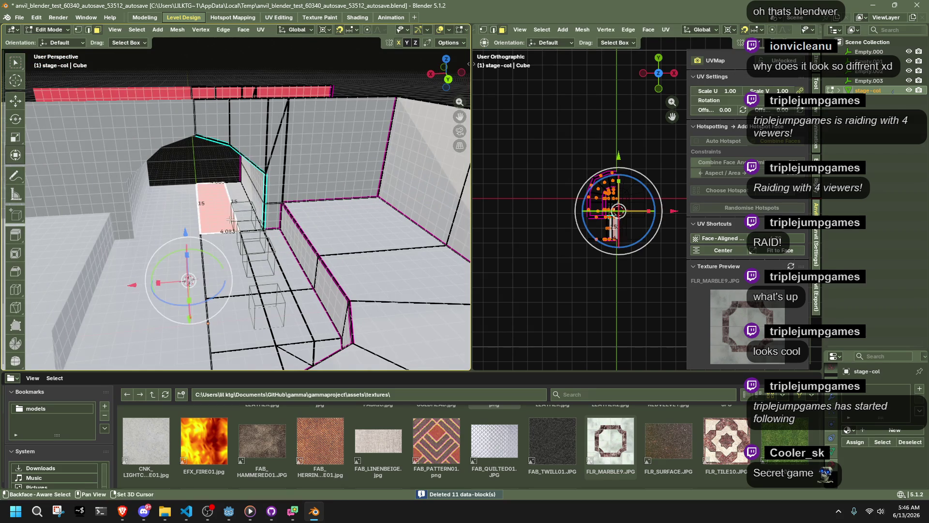
ctrl+click(271, 285)
ctrl+click(290, 338)
scroll(291, 338, up, 8)
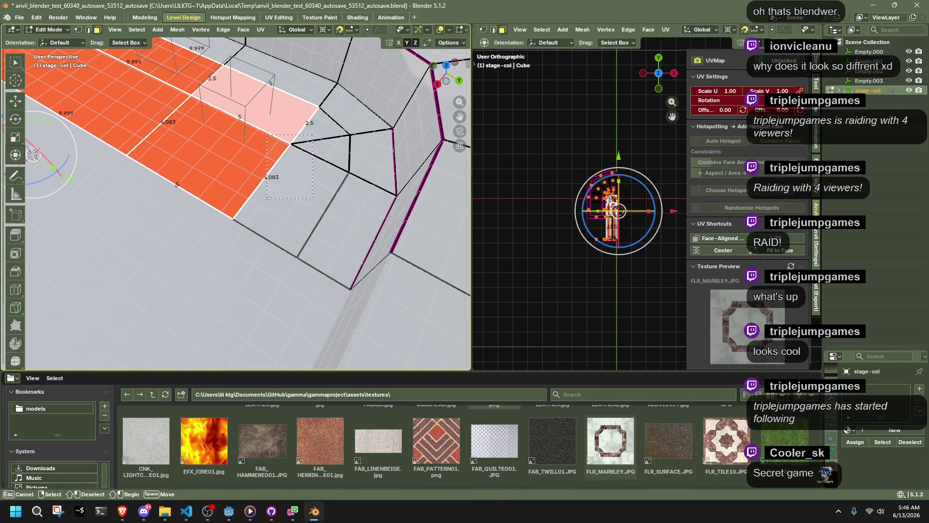
ctrl+click(284, 191)
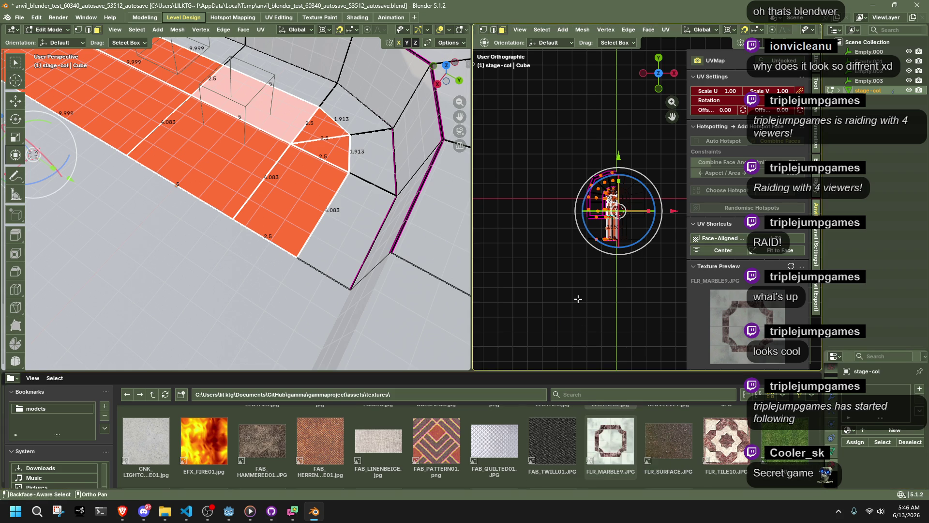
mouse_move(399, 205)
middle_down()
mouse_move(291, 167)
mouse_move(224, 167)
mouse_move(224, 145)
middle_up()
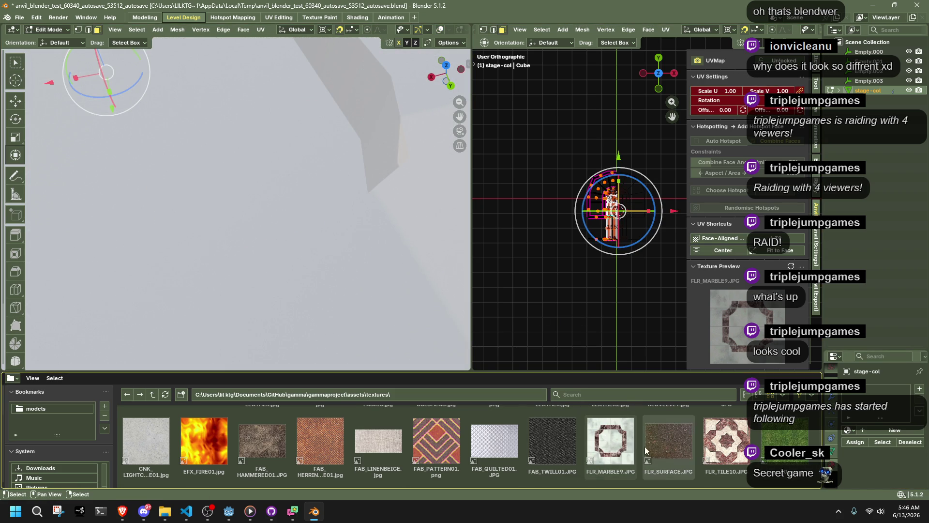
Apply FLR_MARBLE9 marble at UV scale 5.00 and return to Object Mode.
click(606, 455)
scroll(232, 193, down, 3)
middle_drag(232, 194, 245, 198)
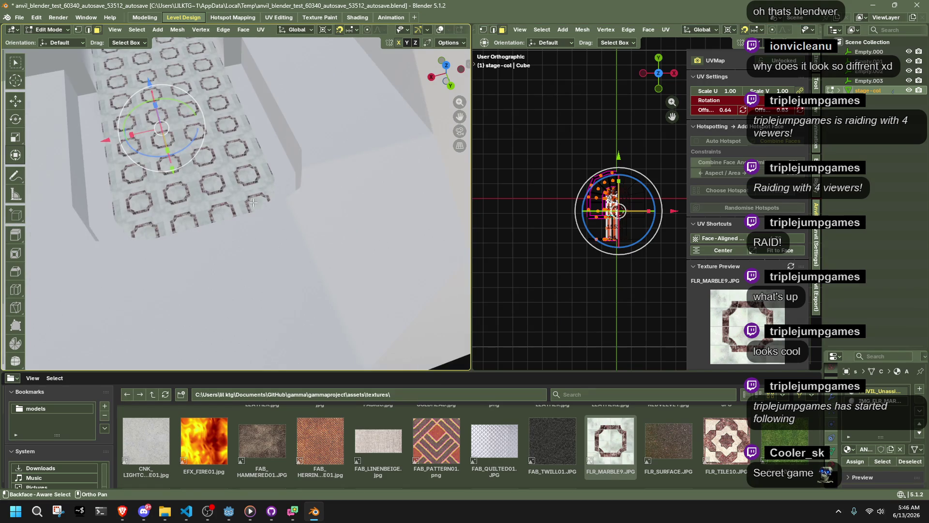
drag(776, 238, 796, 239)
mouse_move(184, 334)
middle_down()
mouse_move(208, 348)
mouse_move(261, 355)
mouse_move(272, 274)
mouse_move(442, 264)
middle_up()
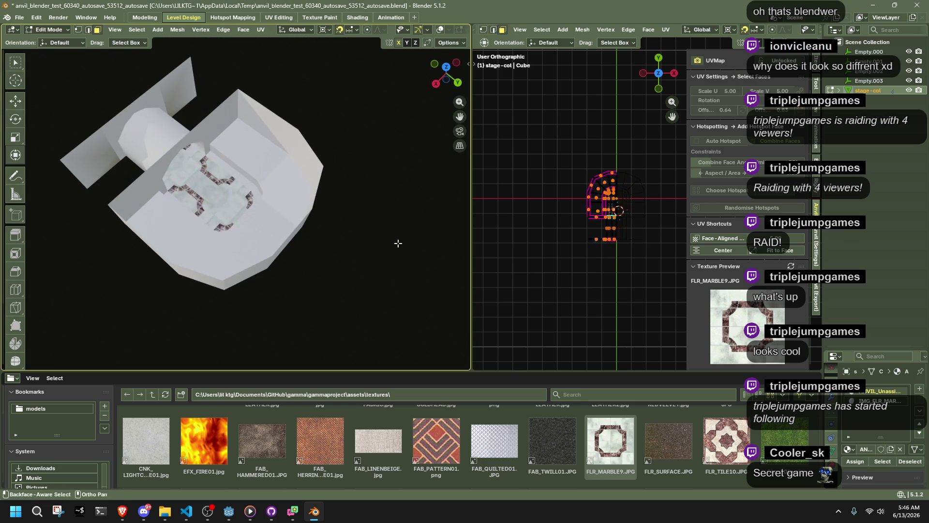
key(Tab)
key(Tab)
Select all faces sharing the wall's material and apply FAB_HAMMERED01 to them.
click(242, 145)
key(shift+g)
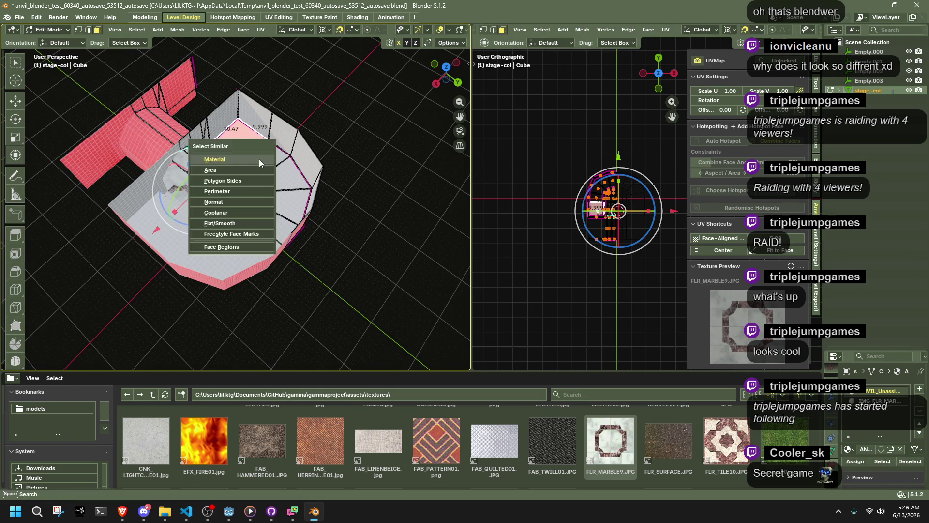
click(258, 158)
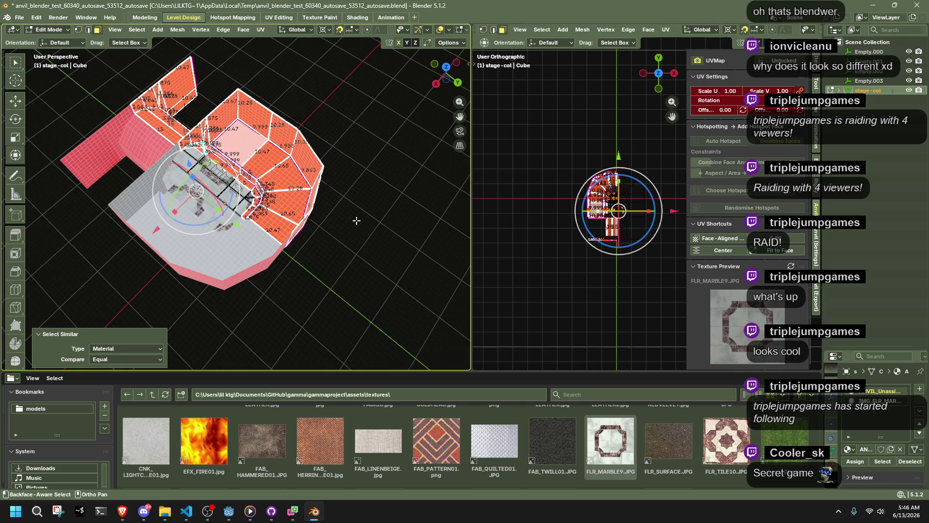
scroll(469, 463, down, 2)
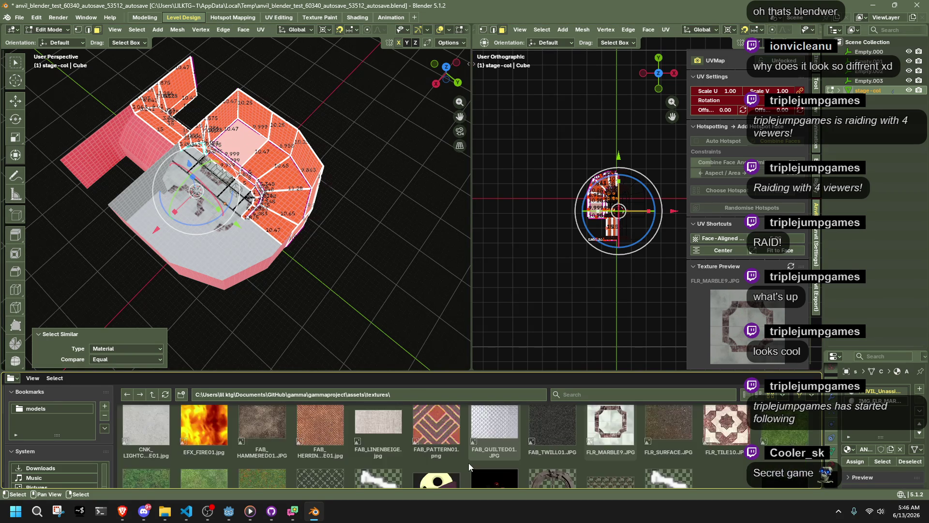
click(267, 434)
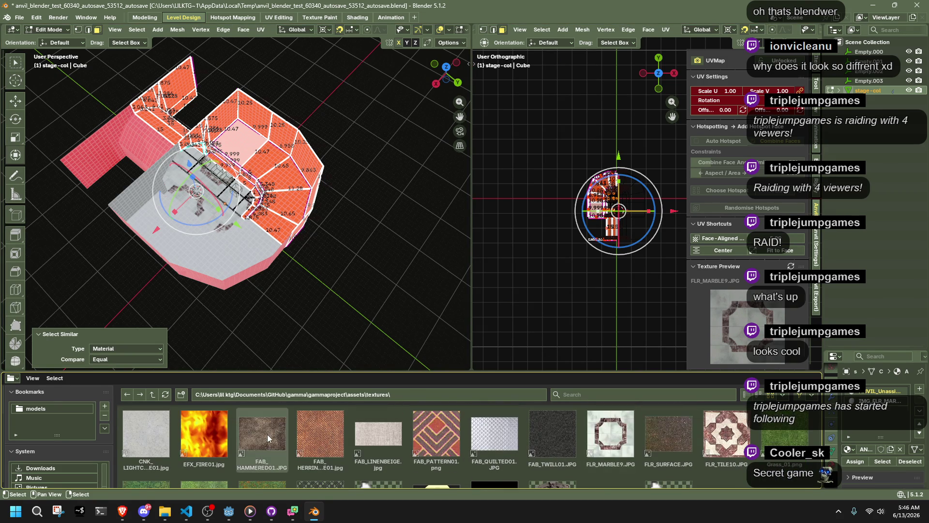
Swap the texture on those 38 faces to WOD_CRATE.
middle_drag(242, 193, 280, 232)
middle_drag(306, 260, 309, 282)
scroll(656, 449, down, 3)
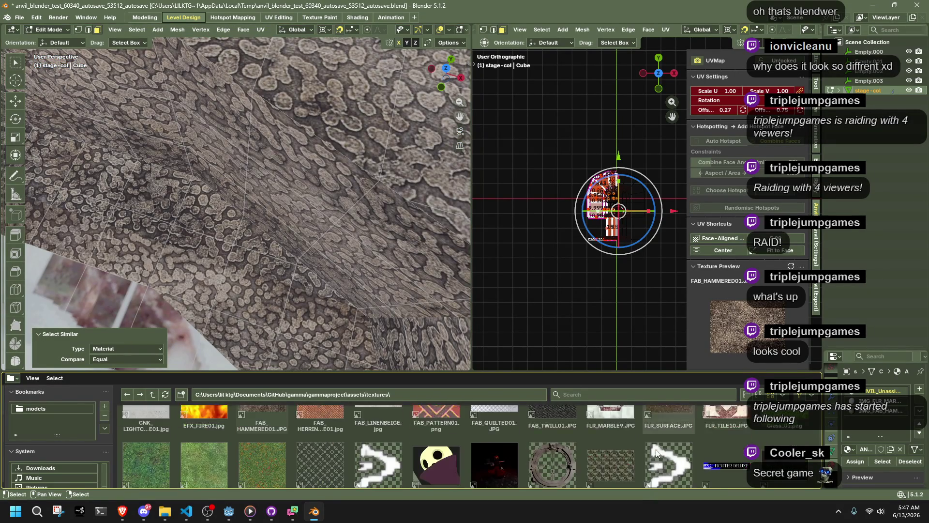
scroll(656, 450, down, 5)
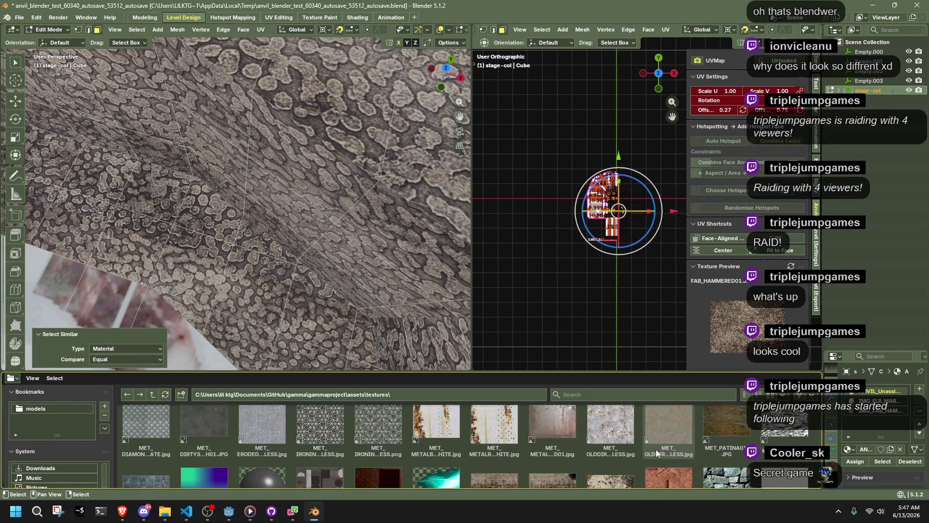
scroll(645, 450, down, 3)
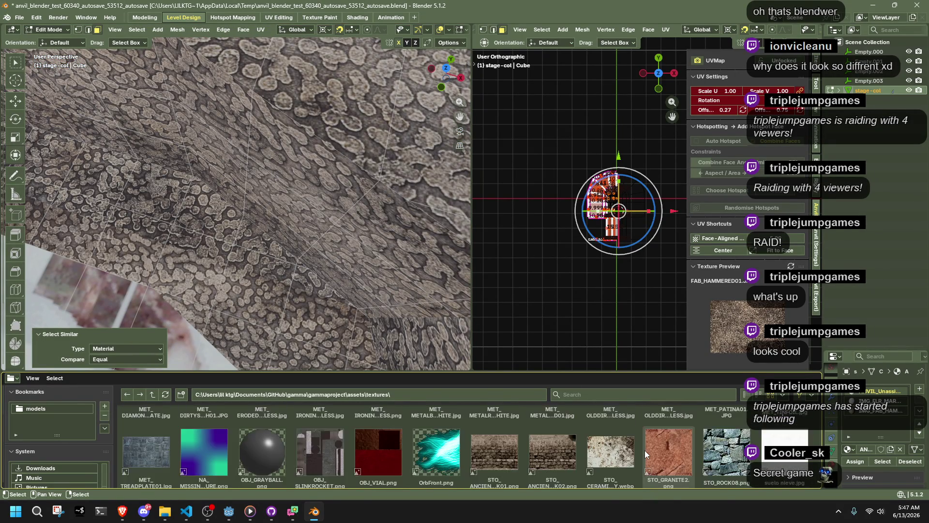
scroll(645, 451, down, 3)
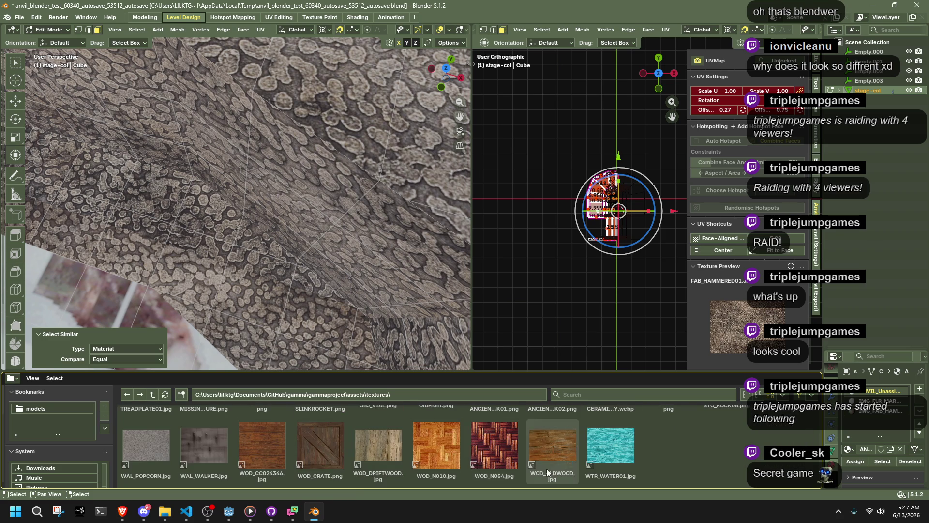
click(303, 447)
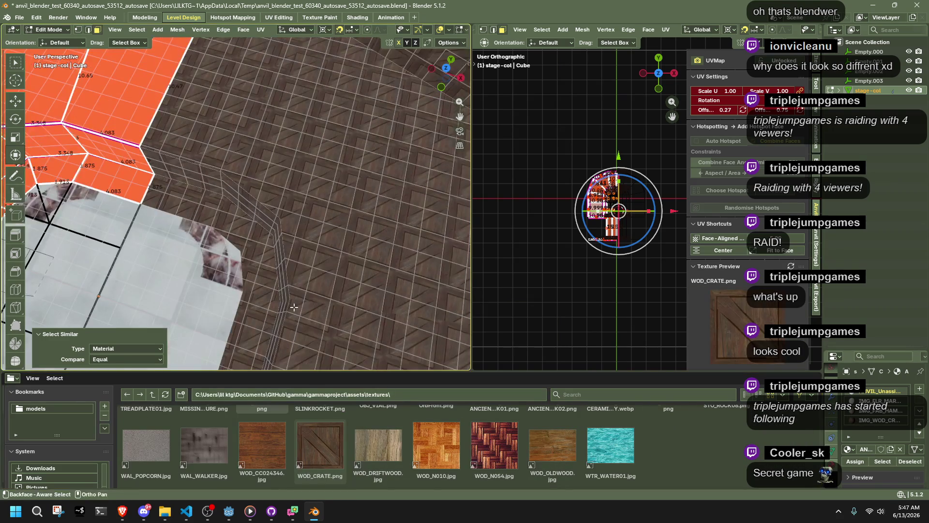
scroll(237, 203, down, 2)
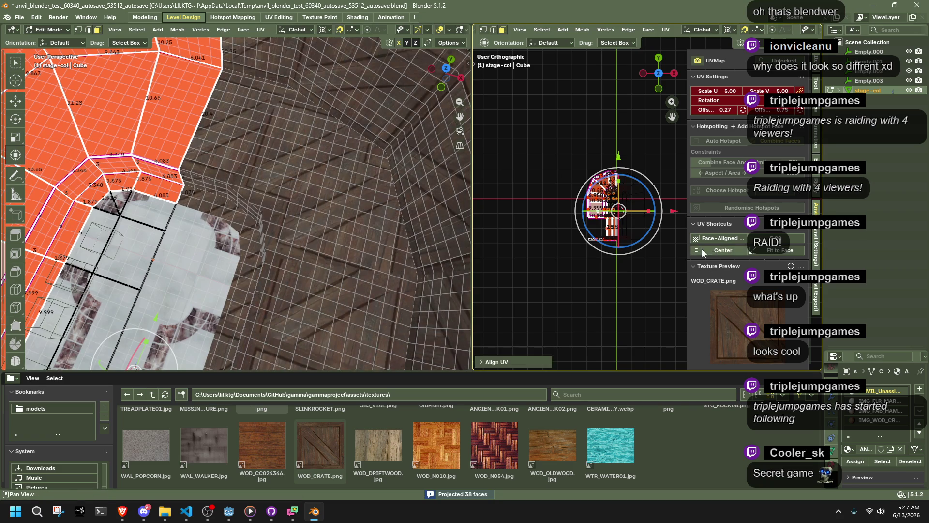
Center the wall UVs and trial WOD_DRIFTWOOD, WAL_WALKER and STO_ROCK08 textures.
click(713, 250)
scroll(317, 253, up, 5)
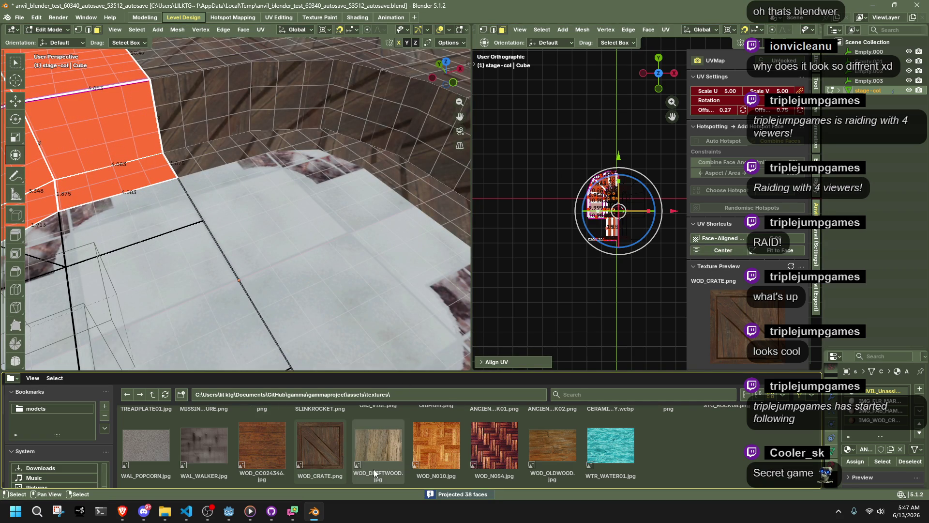
click(374, 469)
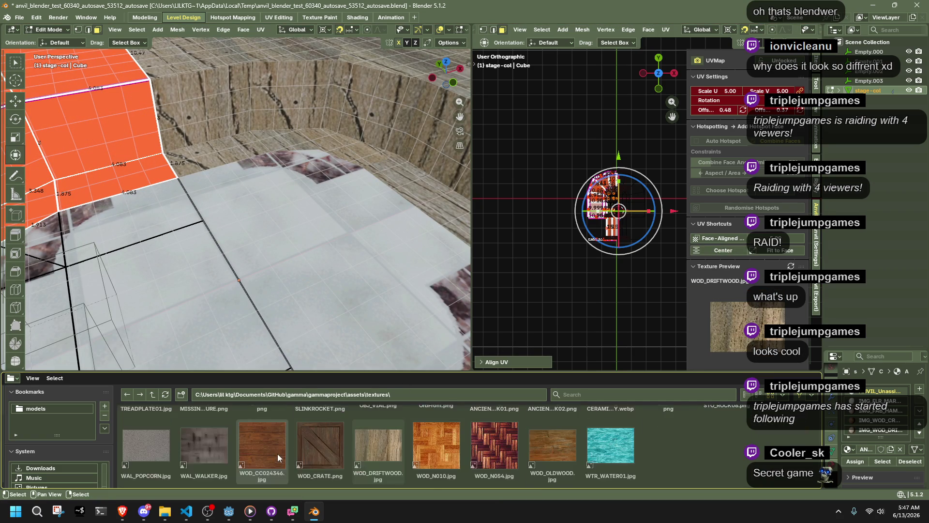
click(205, 444)
mouse_move(310, 248)
middle_down()
mouse_move(288, 239)
mouse_move(269, 281)
middle_up()
scroll(270, 282, up, 2)
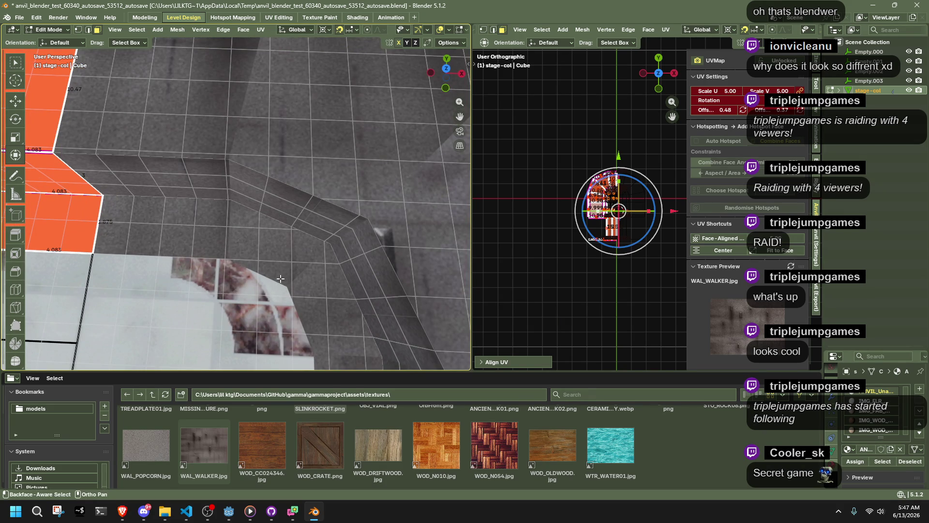
scroll(315, 443, up, 3)
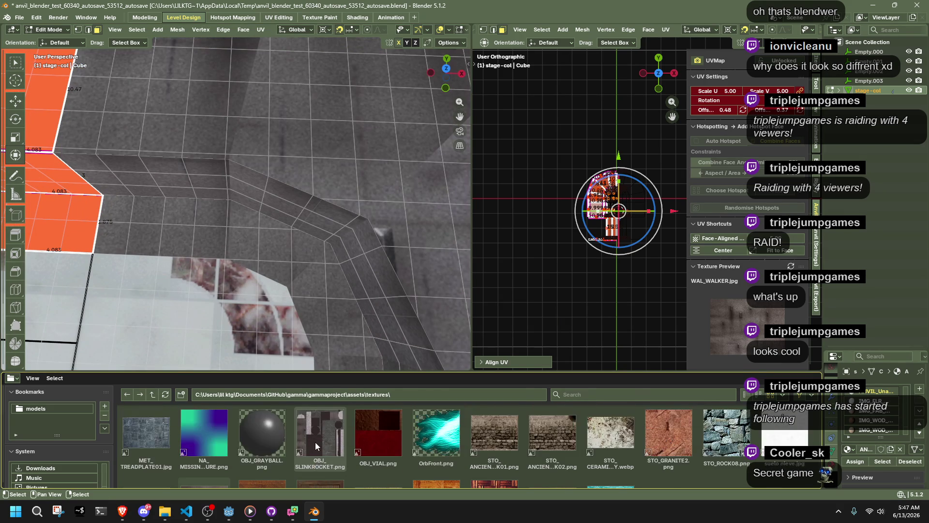
scroll(315, 443, up, 1)
scroll(315, 443, down, 1)
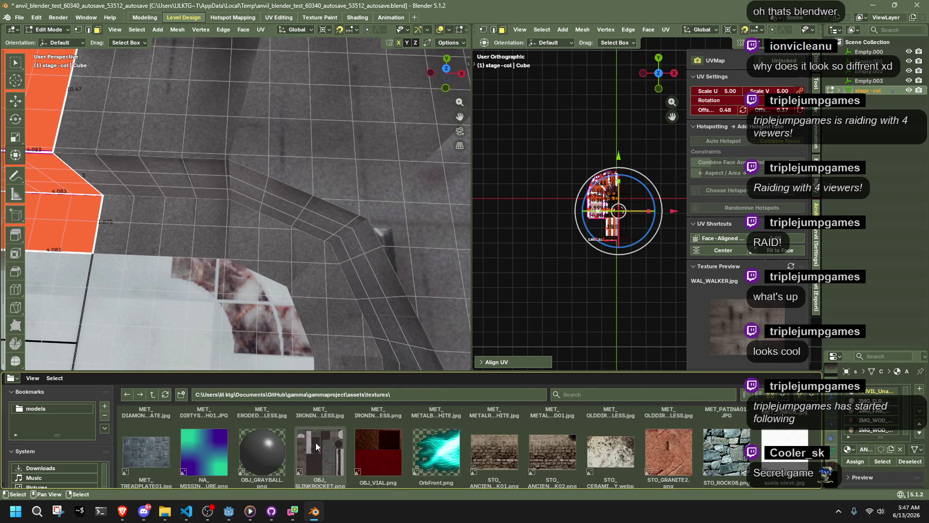
scroll(413, 425, up, 1)
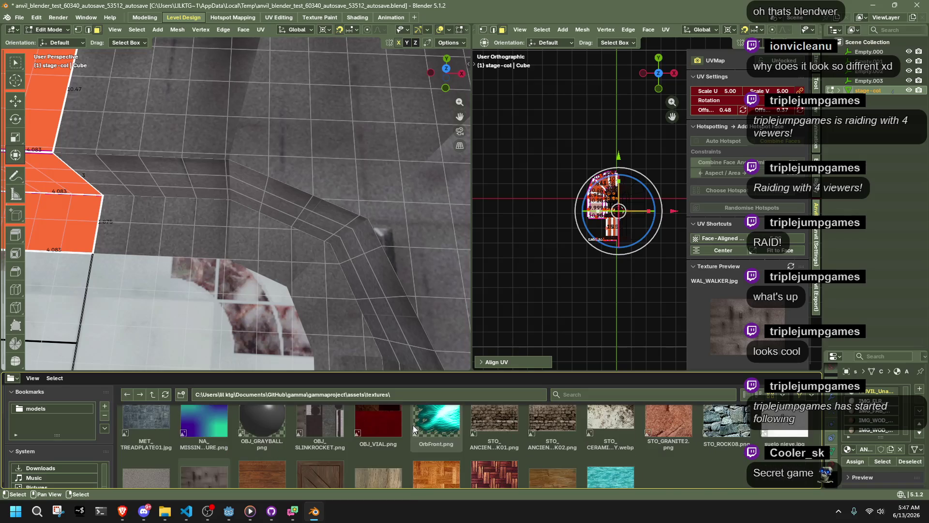
scroll(413, 425, down, 1)
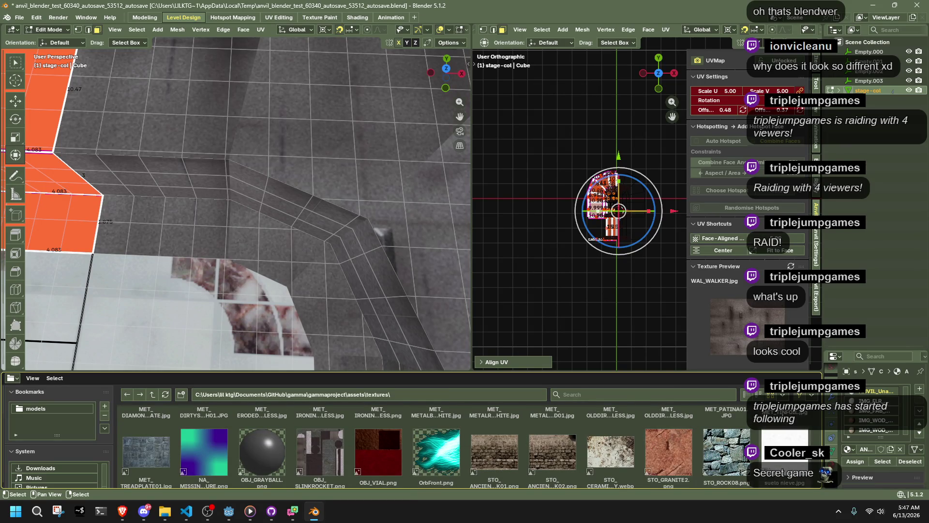
click(730, 455)
Replace scratched metal with CNK_DARKCONCRETE and shrink its UV scale to 1.00.
scroll(461, 439, up, 3)
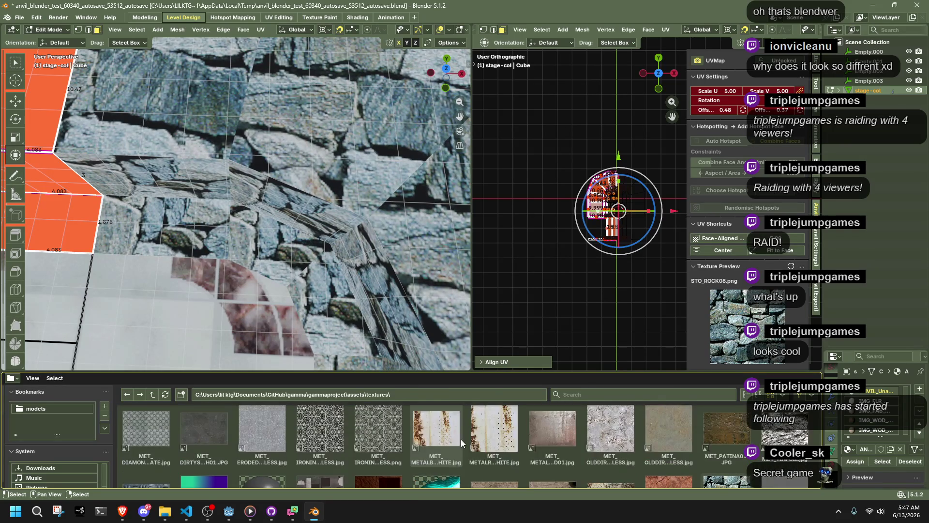
scroll(426, 444, down, 1)
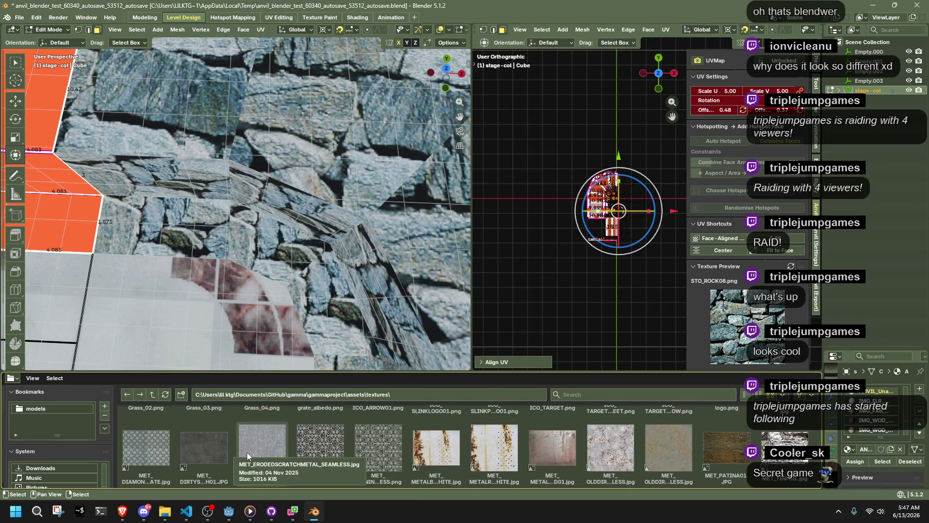
click(247, 452)
scroll(247, 452, up, 10)
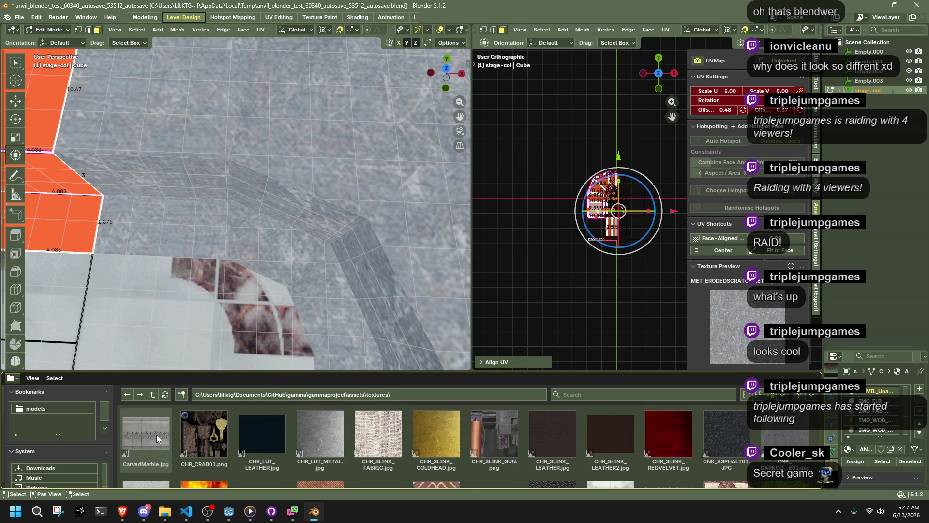
scroll(356, 446, down, 2)
scroll(355, 446, down, 3)
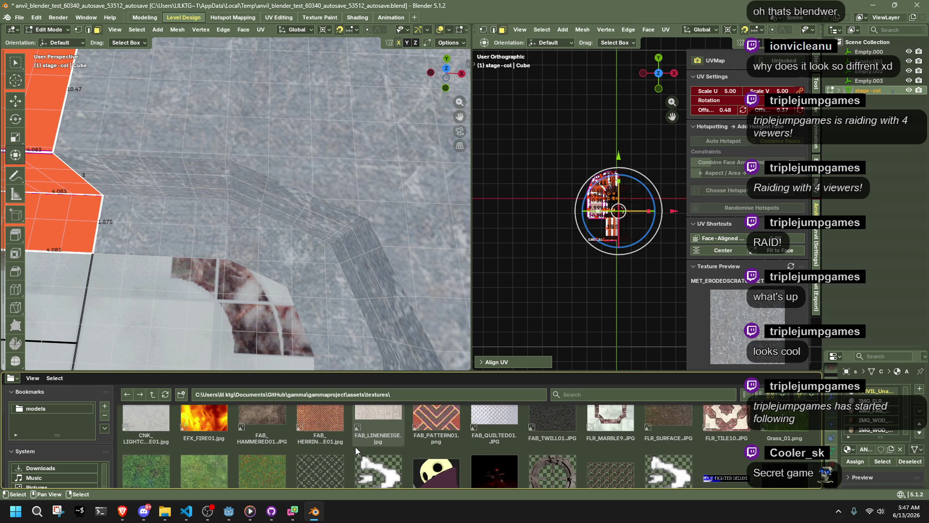
scroll(355, 447, up, 3)
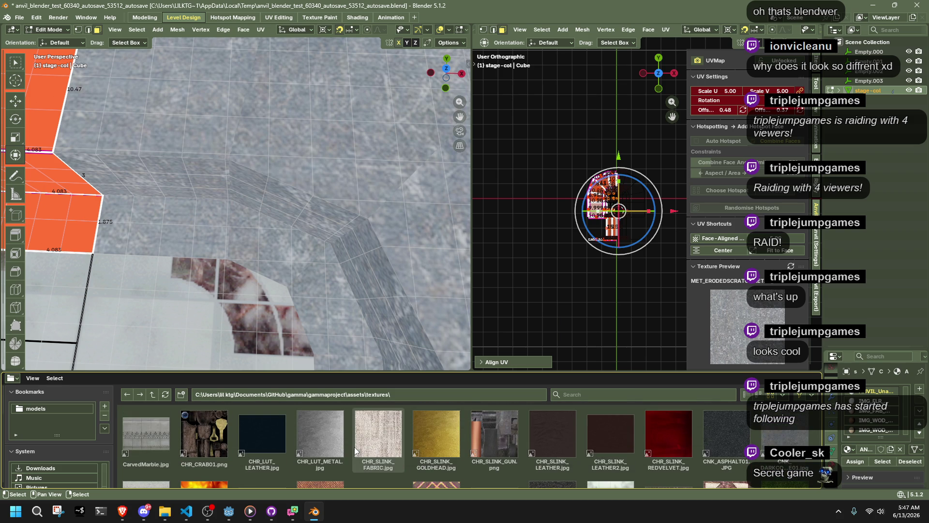
drag(774, 438, 409, 341)
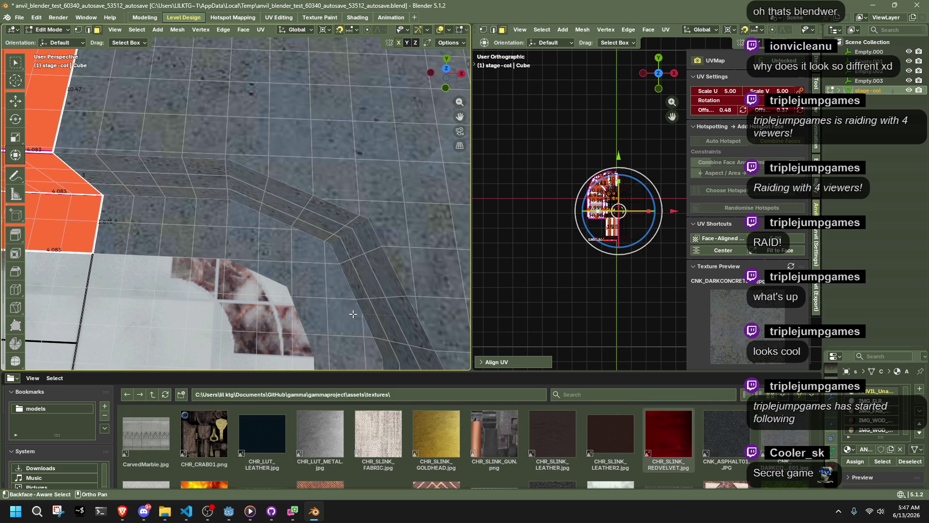
middle_drag(349, 246, 436, 233)
drag(774, 238, 748, 238)
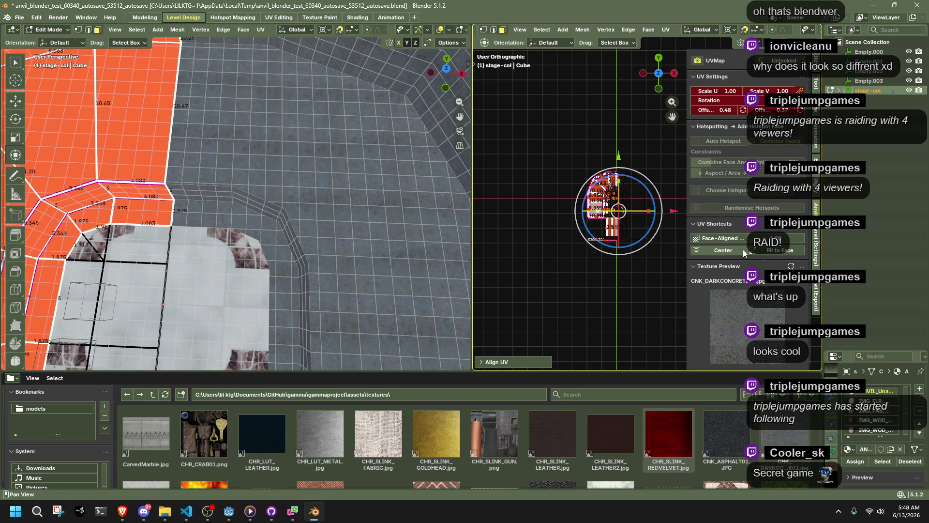
Project the dark concrete face-aligned so it lies flat on each face.
click(722, 240)
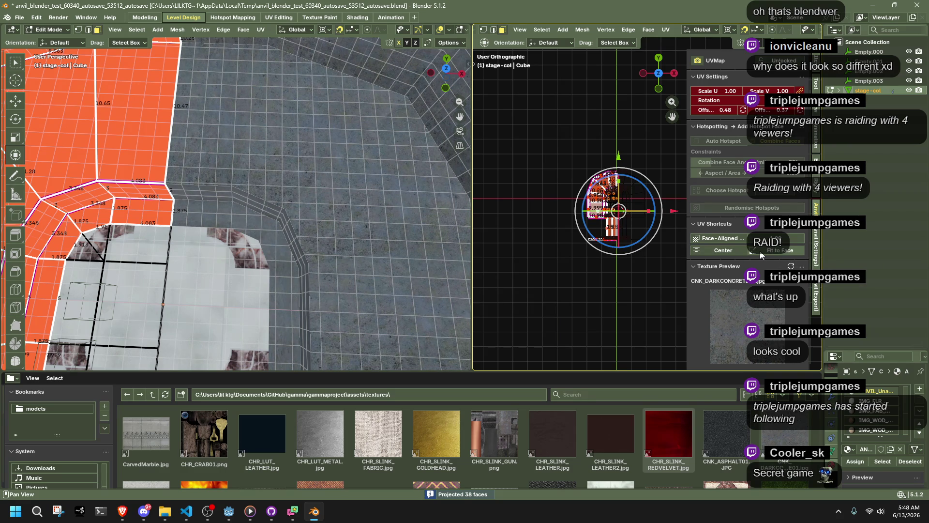
scroll(397, 189, down, 6)
scroll(397, 188, up, 5)
mouse_move(397, 189)
middle_down()
mouse_move(248, 167)
mouse_move(300, 174)
middle_up()
click(711, 240)
scroll(366, 205, down, 8)
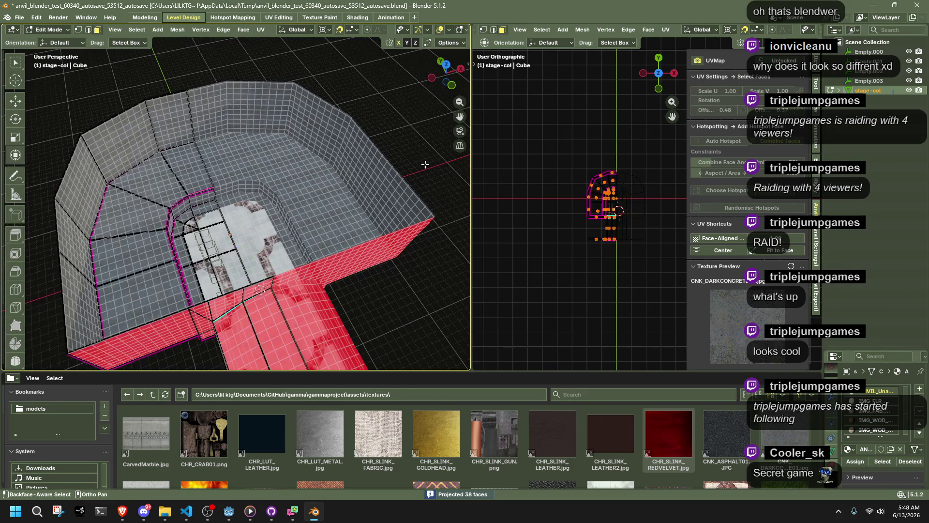
Return to Object Mode to view the room, then reselect stage-col and re-enter Edit Mode.
key(Tab)
scroll(228, 166, up, 8)
mouse_move(356, 179)
middle_down()
mouse_move(365, 198)
mouse_move(320, 186)
mouse_move(310, 170)
mouse_move(292, 232)
mouse_move(300, 120)
middle_up()
scroll(311, 169, down, 3)
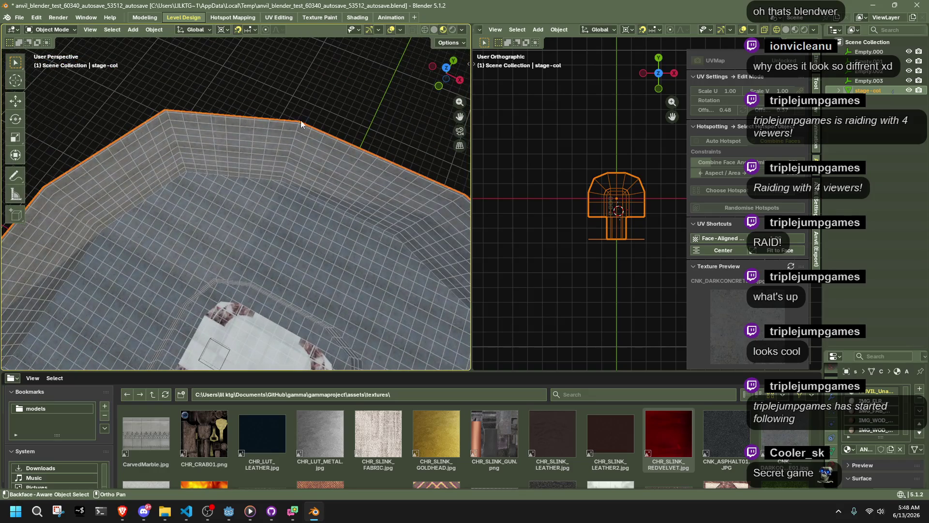
click(332, 98)
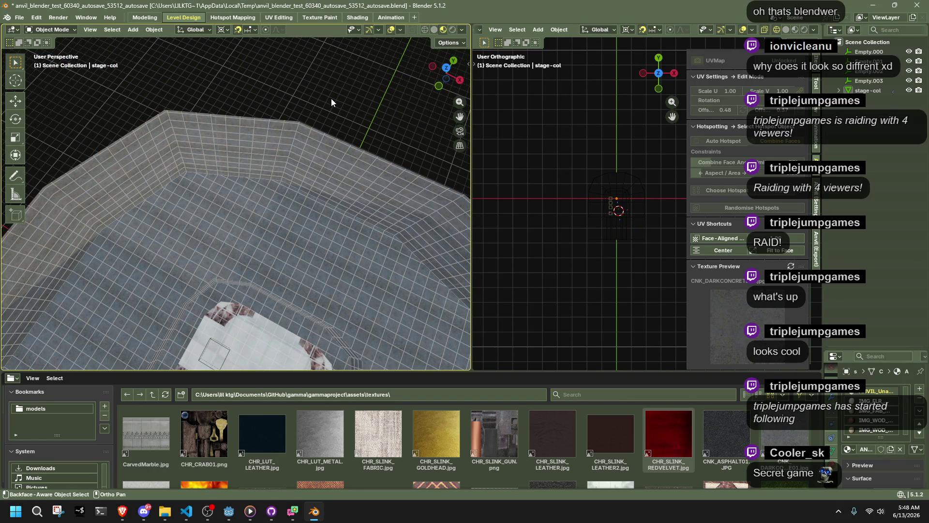
mouse_move(330, 97)
ctrl+middle_down()
mouse_move(335, 170)
mouse_move(323, 211)
mouse_move(346, 177)
mouse_move(338, 216)
ctrl+middle_up()
ctrl+click(335, 169)
scroll(335, 169, down, 5)
key(Tab)
Crease the left wall face's edges to -1 in edge mode.
click(77, 190)
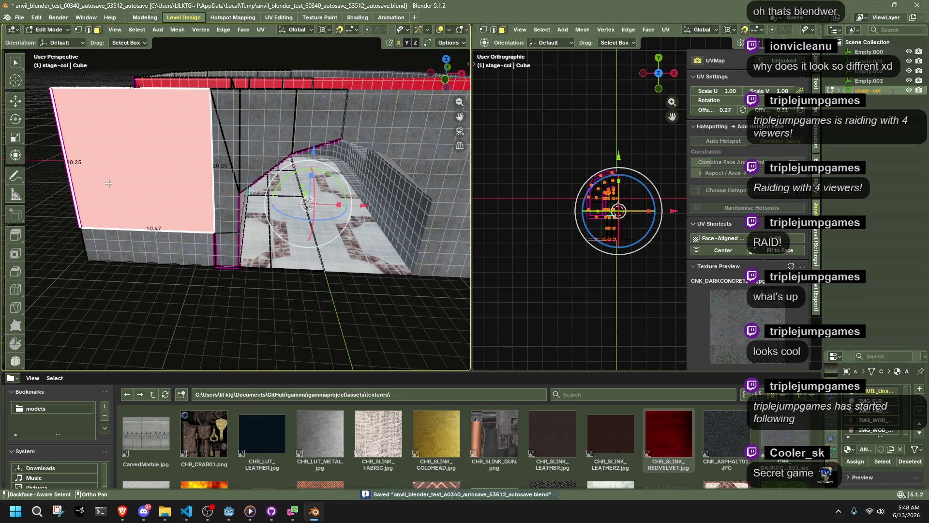
key(2)
key(shift+e)
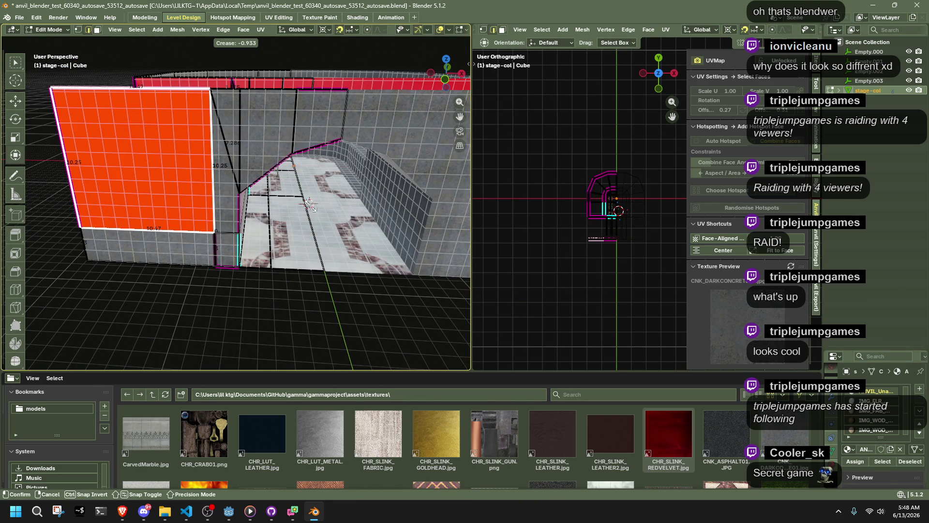
click(309, 204)
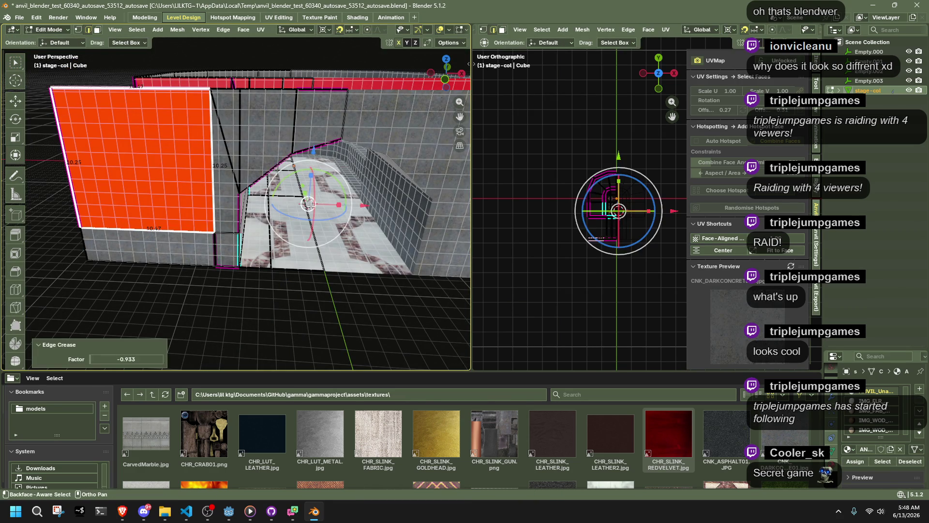
Select the wall's edge chain from bottom to top edge and crease it.
click(232, 315)
click(231, 265)
shift+click(239, 246)
shift+click(239, 213)
shift+click(269, 172)
shift+click(317, 144)
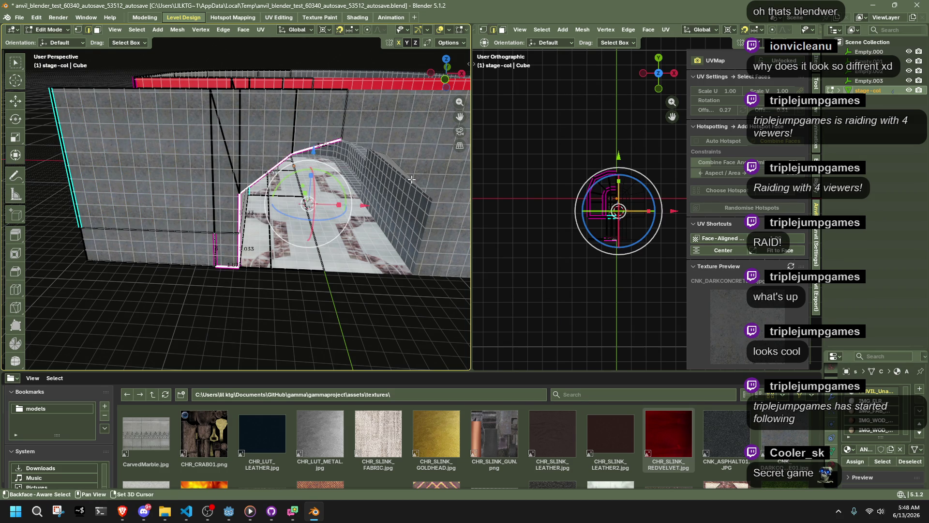
key(shift+e)
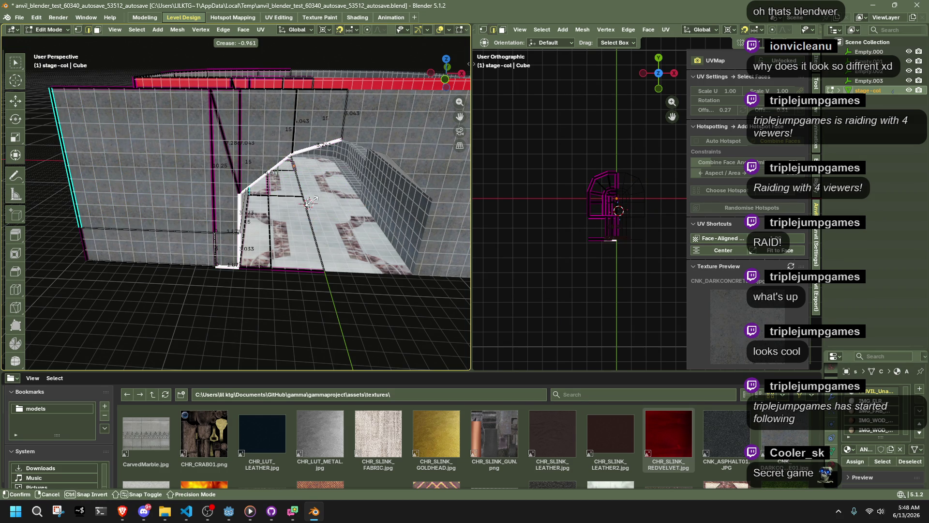
click(308, 203)
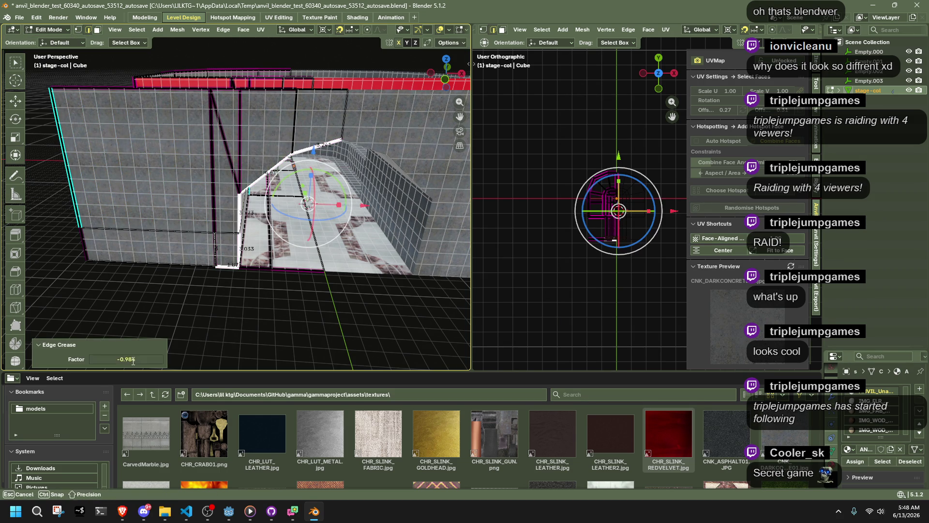
Crease the inner ledge edge loop with an exact factor of -1.
drag(126, 359, 160, 359)
click(243, 315)
mouse_move(242, 314)
middle_down()
mouse_move(155, 292)
mouse_move(173, 274)
middle_up()
scroll(173, 274, up, 5)
alt+click(251, 216)
scroll(326, 295, up, 2)
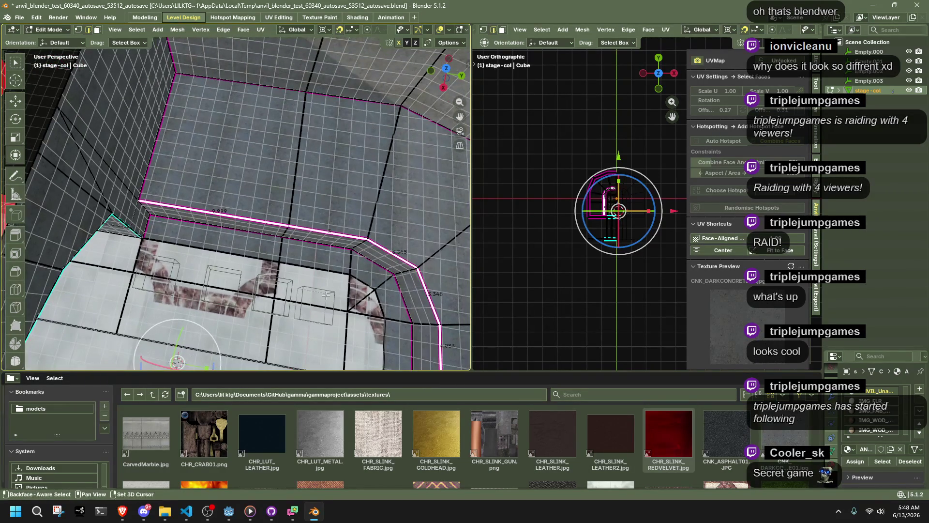
key(shift+e)
click(143, 348)
click(133, 354)
text(1)
key(Return)
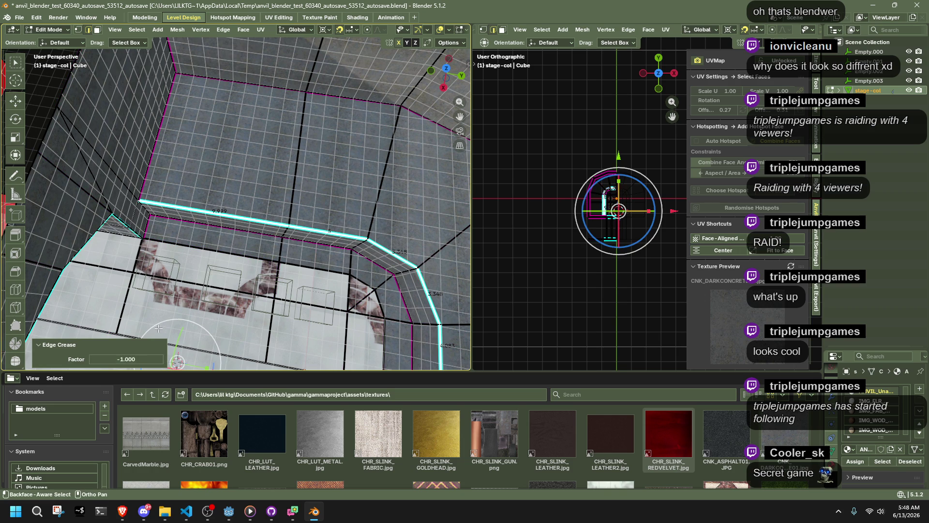
Select another ledge edge loop and start creasing it as Blender crashes.
click(167, 223)
alt+click(167, 223)
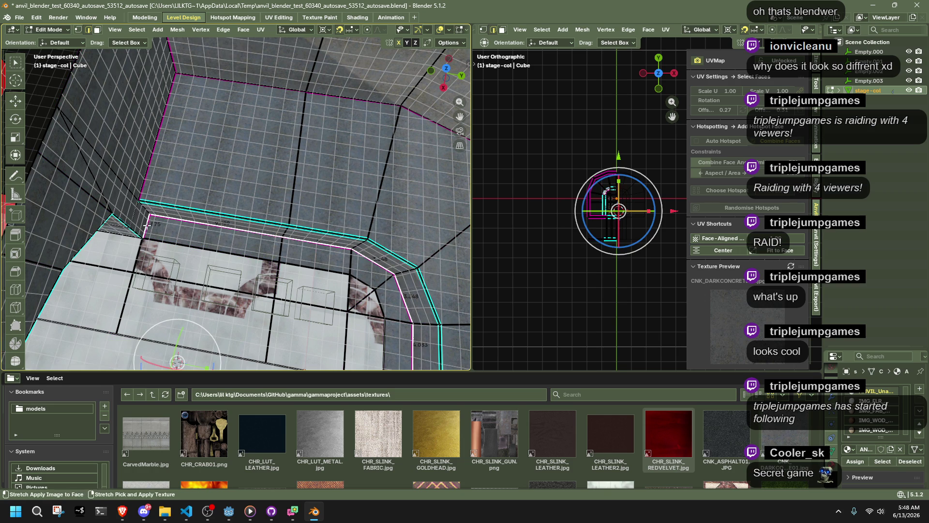
key(shift+e)
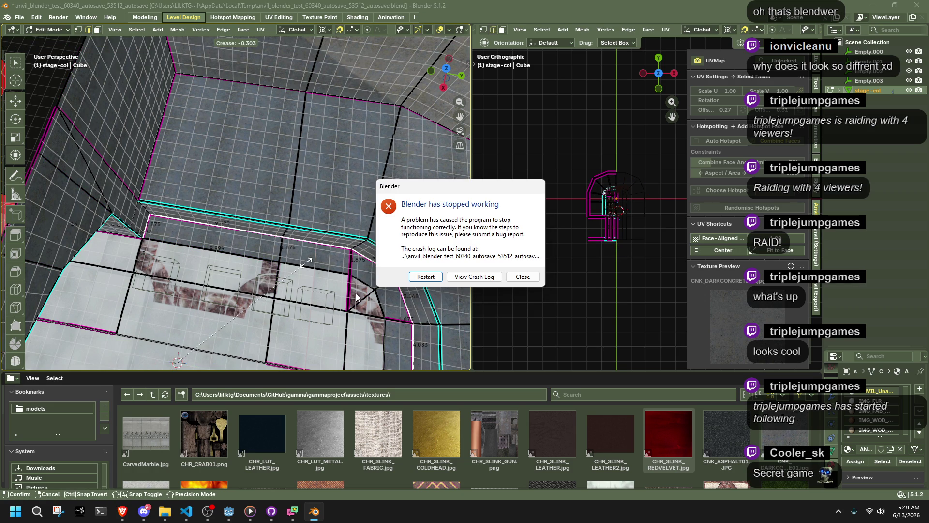
Restart Blender from the crash dialog and view the reopened stage autosave from above.
click(419, 277)
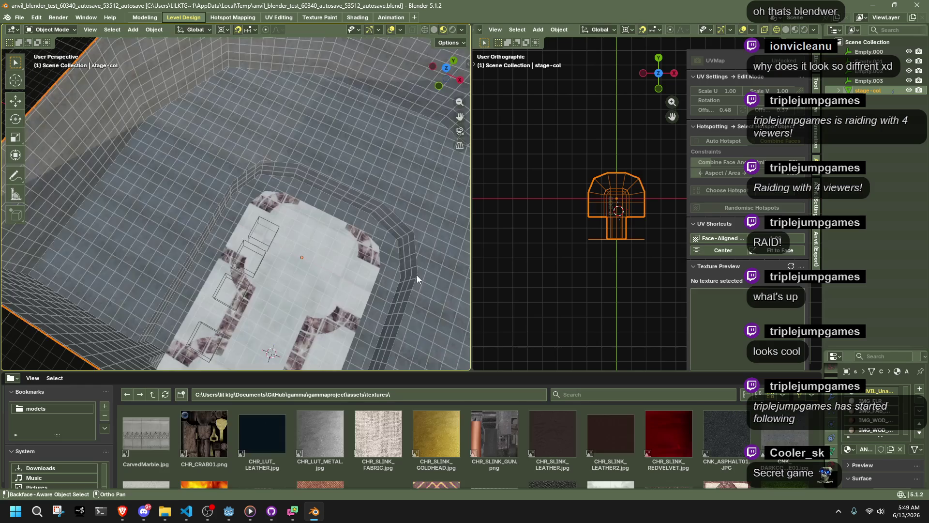
mouse_move(417, 274)
middle_down()
mouse_move(333, 234)
mouse_move(321, 205)
mouse_move(280, 206)
mouse_move(296, 187)
mouse_move(339, 197)
mouse_move(326, 238)
middle_up()
click(322, 205)
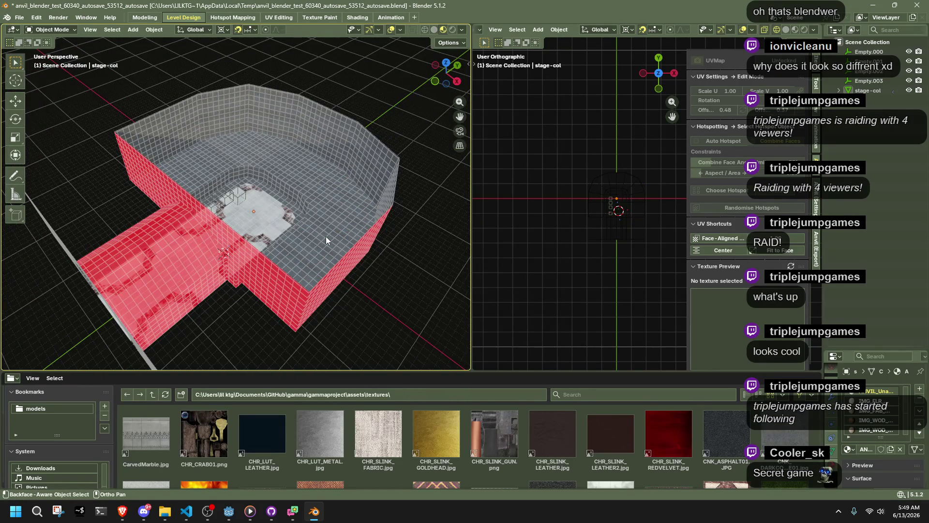
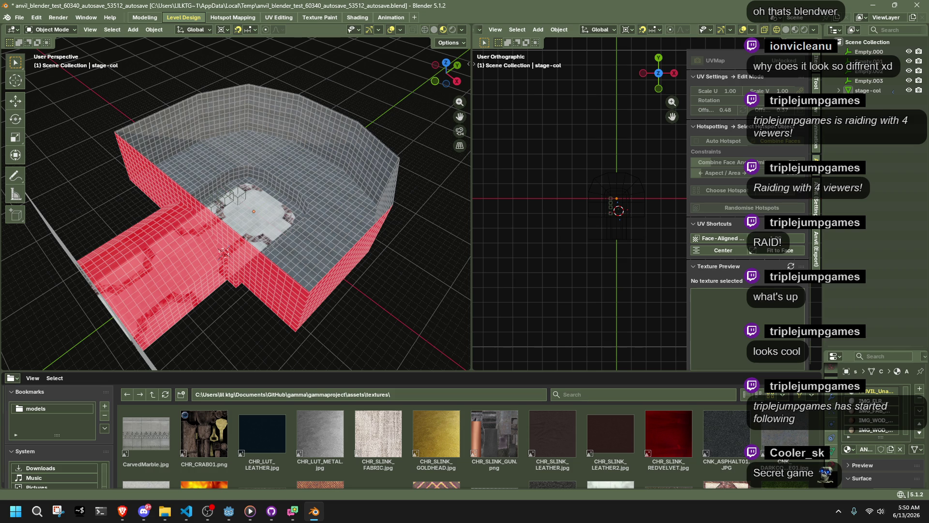
Select the stage-col object in the level viewport.
key(alt+Tab)
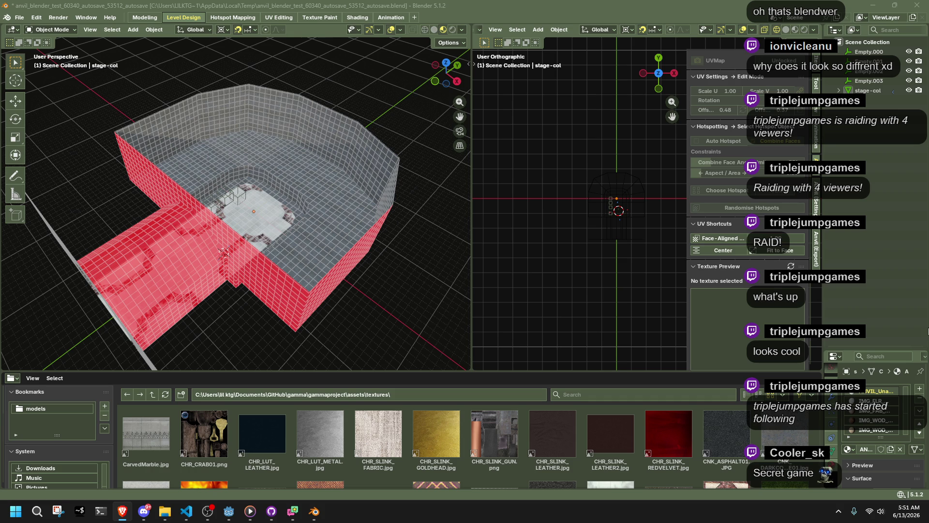
middle_drag(310, 289, 266, 275)
click(265, 276)
middle_drag(249, 201, 381, 215)
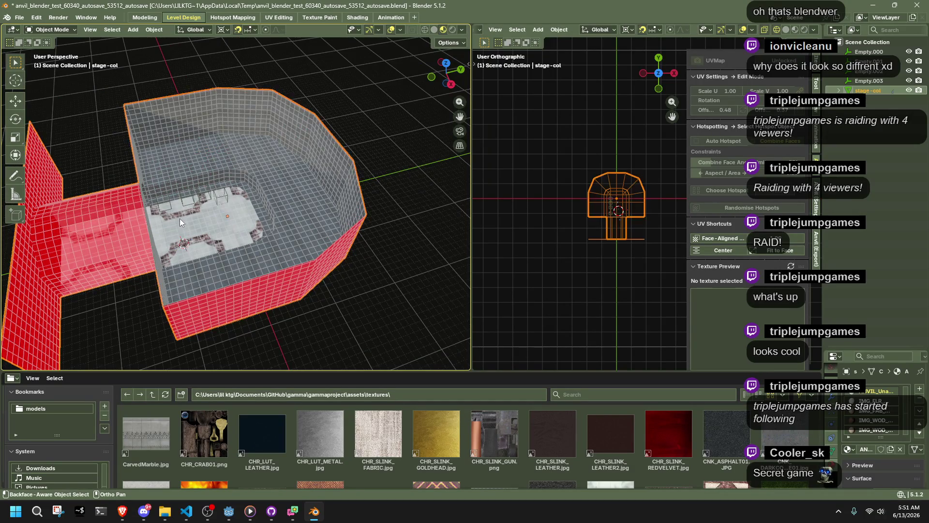
In Edit Mode on stage-col, select the top edge of the raised block's riser.
key(Tab)
scroll(179, 219, up, 5)
mouse_move(261, 199)
middle_down()
mouse_move(399, 222)
mouse_move(391, 255)
mouse_move(336, 204)
middle_up()
click(434, 221)
click(383, 260)
scroll(368, 232, up, 5)
mouse_move(361, 202)
middle_down()
mouse_move(407, 158)
mouse_move(250, 254)
middle_up()
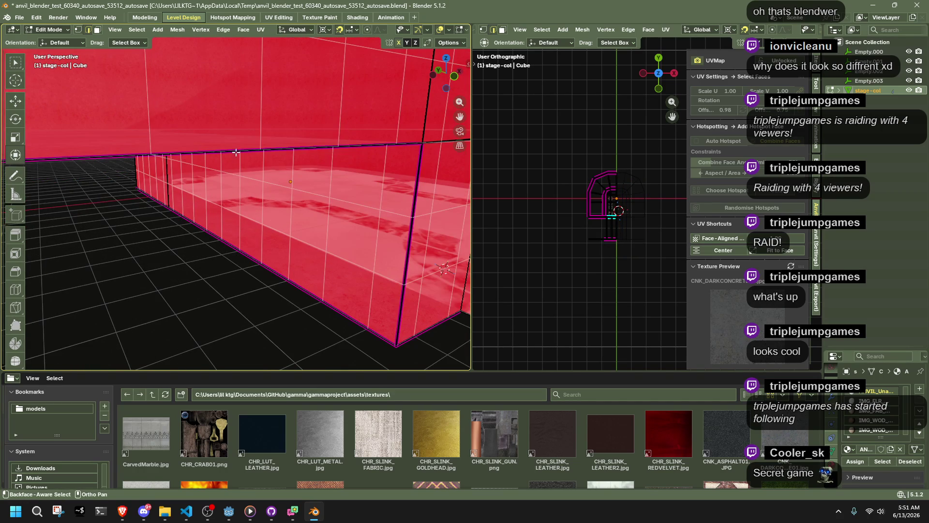
click(237, 155)
middle_drag(237, 155, 195, 186)
click(196, 162)
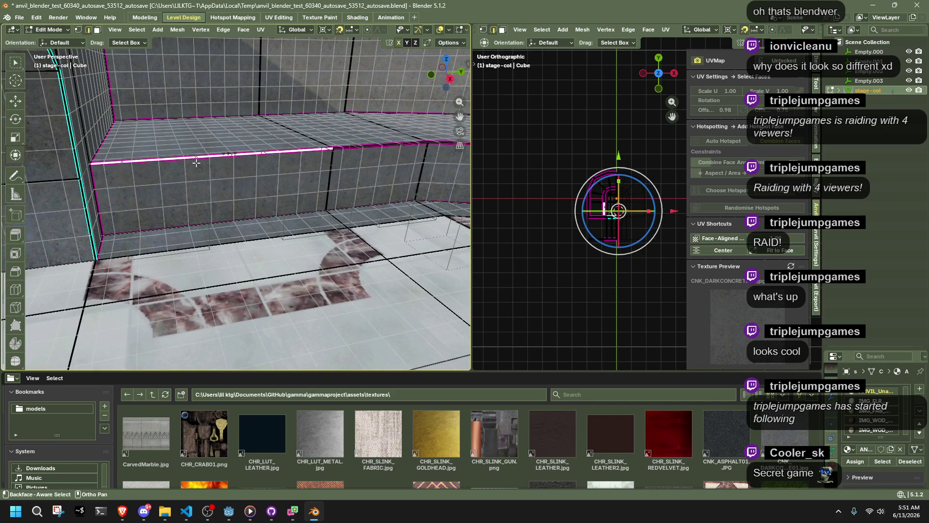
scroll(196, 162, up, 2)
mouse_move(298, 192)
middle_down()
mouse_move(338, 237)
mouse_move(247, 184)
mouse_move(345, 196)
mouse_move(335, 170)
middle_up()
Start creasing the riser edge with Shift+E, which crashes Blender.
key(Tab)
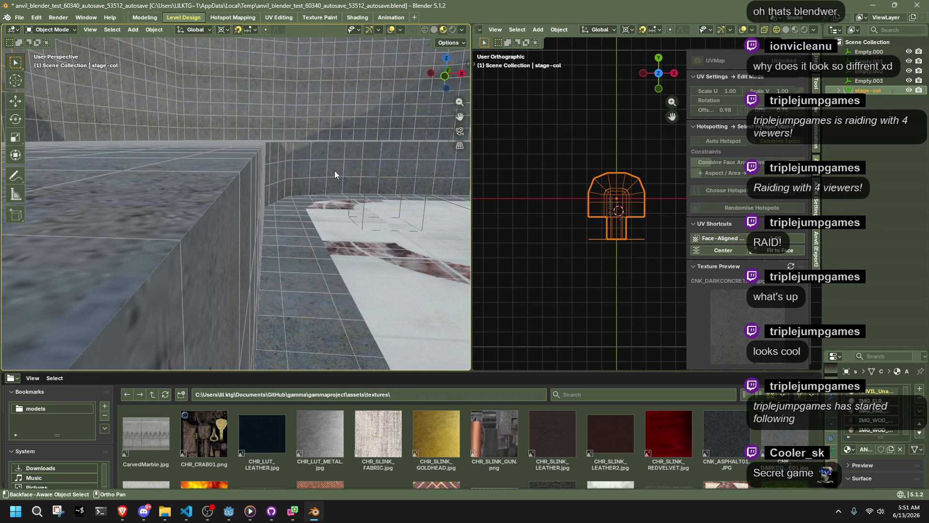
middle_drag(257, 173, 128, 206)
key(Tab)
mouse_move(344, 203)
middle_down()
mouse_move(249, 236)
mouse_move(349, 222)
middle_up()
key(shift+e)
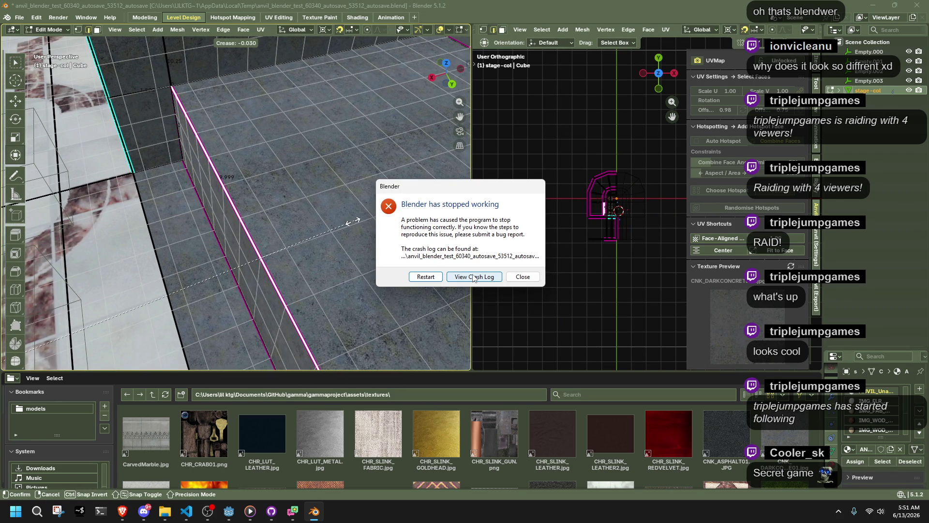
Restart Blender from the crash report dialog.
click(434, 278)
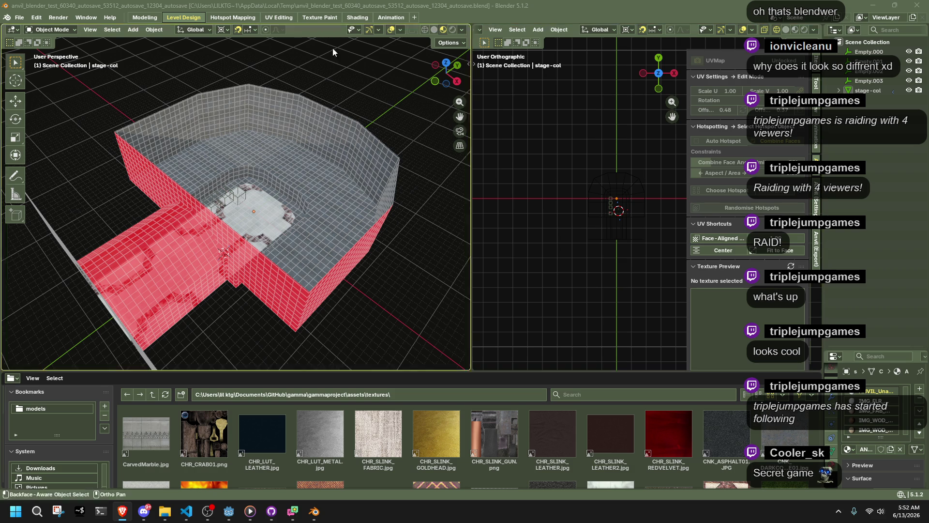
In the Modeling workspace, select the top edge of the ledge wall in edge mode.
click(157, 20)
mouse_move(368, 232)
middle_down()
mouse_move(426, 264)
mouse_move(552, 271)
mouse_move(593, 194)
middle_up()
shift+middle_drag(344, 110, 343, 191)
click(344, 191)
key(2)
click(347, 176)
Select all edges of similar length and set their crease to -1 to remove it.
right_click(345, 175)
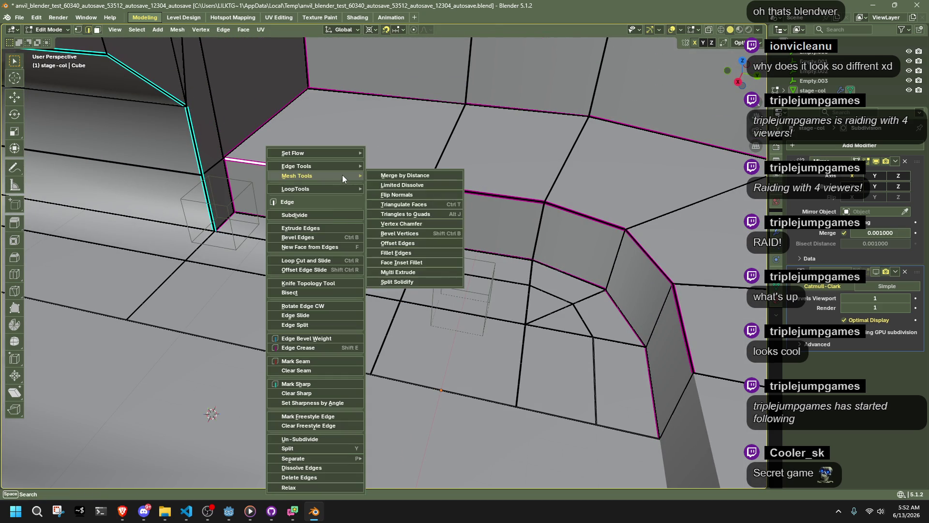
click(137, 30)
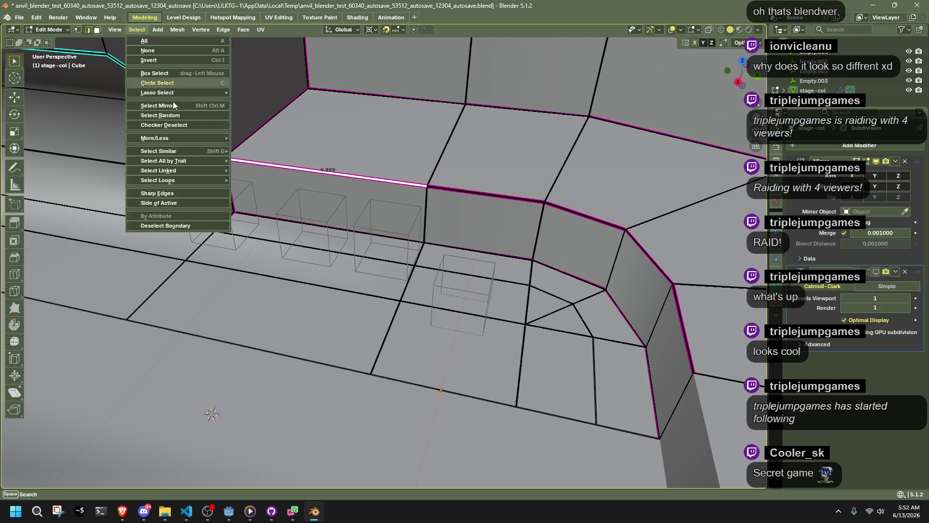
mouse_move(162, 150)
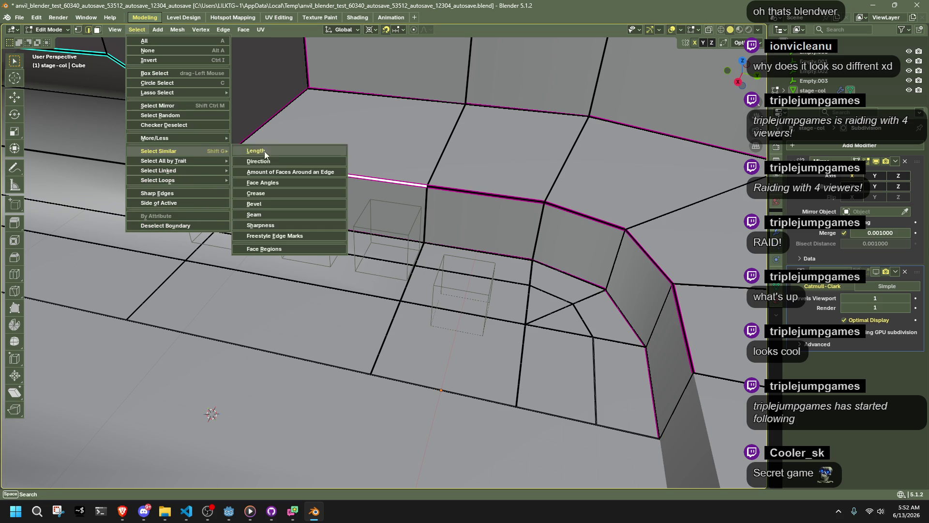
click(263, 193)
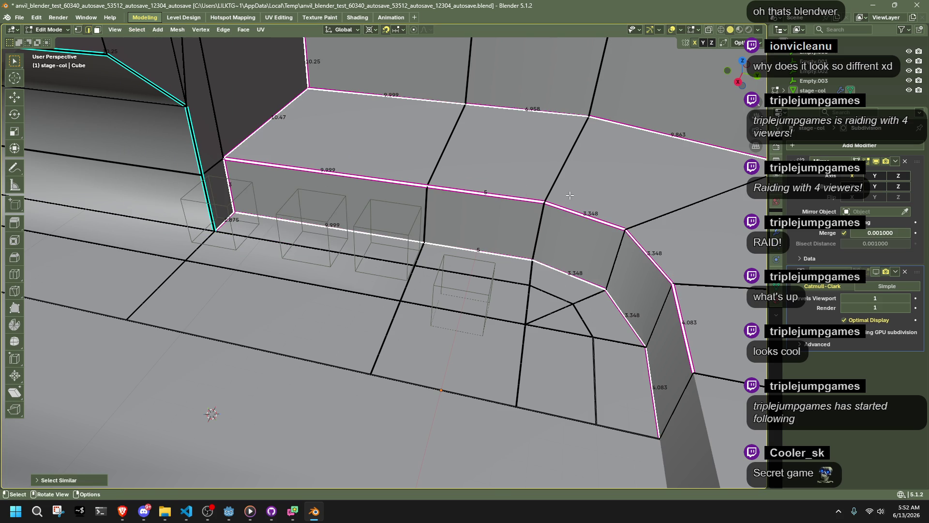
key(shift+e)
click(214, 412)
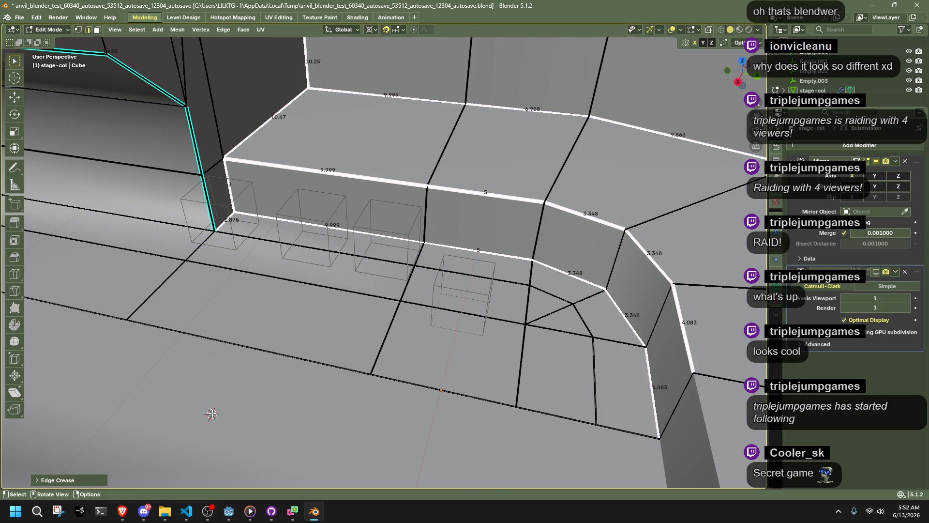
Review the crease adjustment settings and select the single 9.999 edge.
click(106, 461)
click(319, 226)
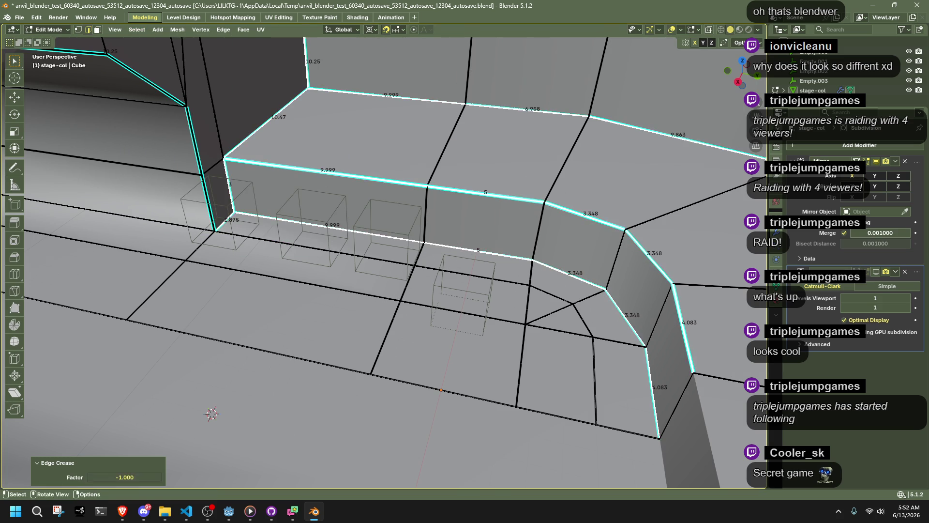
scroll(332, 260, down, 6)
Reselect stage-col, clear the edge selection, inspect the mesh, and bring up Windows search.
key(Tab)
click(454, 109)
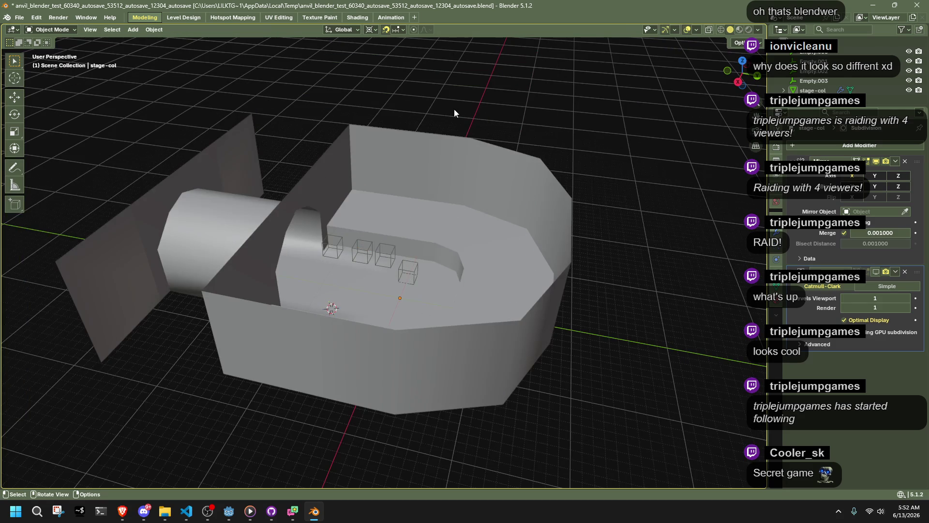
click(434, 139)
key(Tab)
click(623, 241)
mouse_move(623, 241)
middle_down()
mouse_move(709, 258)
mouse_move(384, 229)
mouse_move(426, 247)
middle_up()
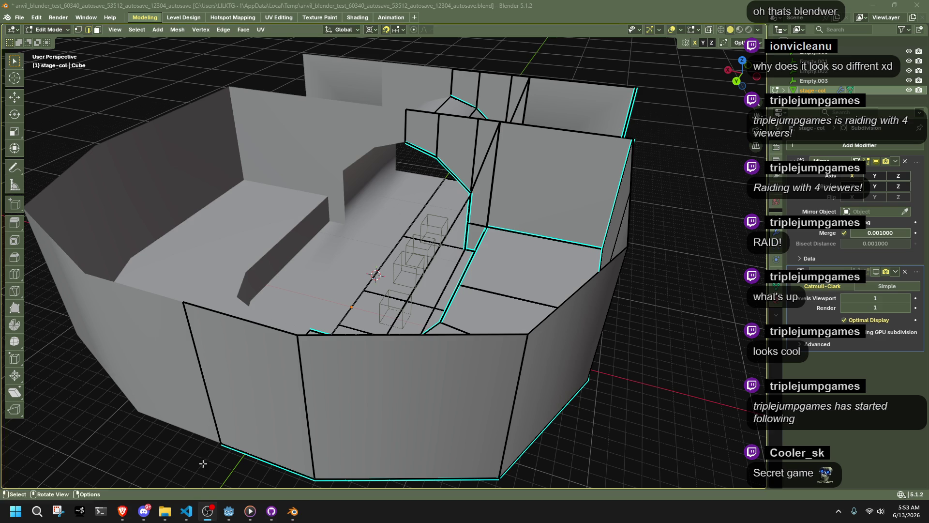
click(36, 511)
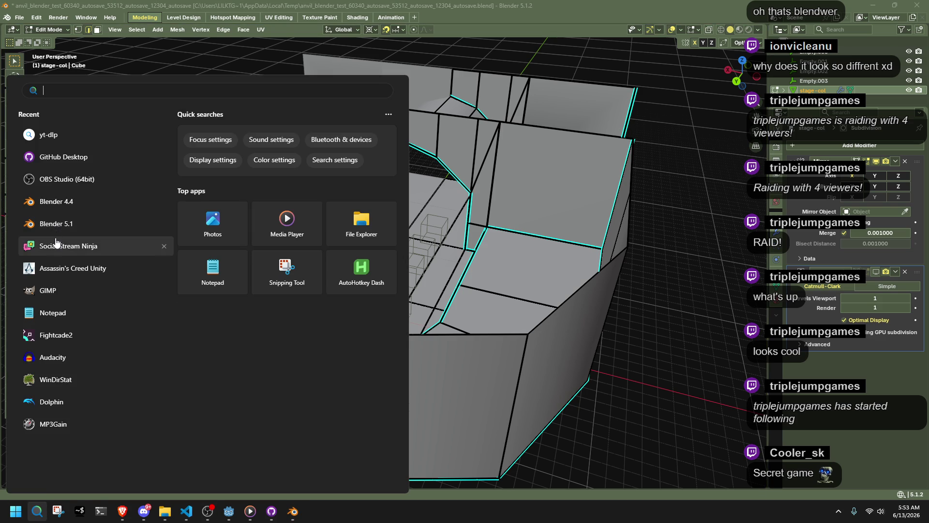
Dismiss the search panel and push the Social Stream sign-in window off screen to reveal Blender.
key(Escape)
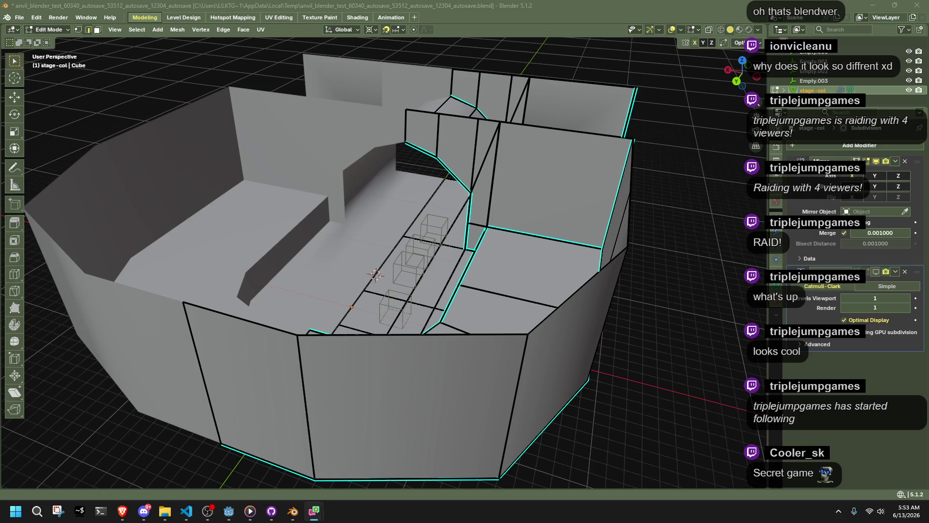
key(super+d)
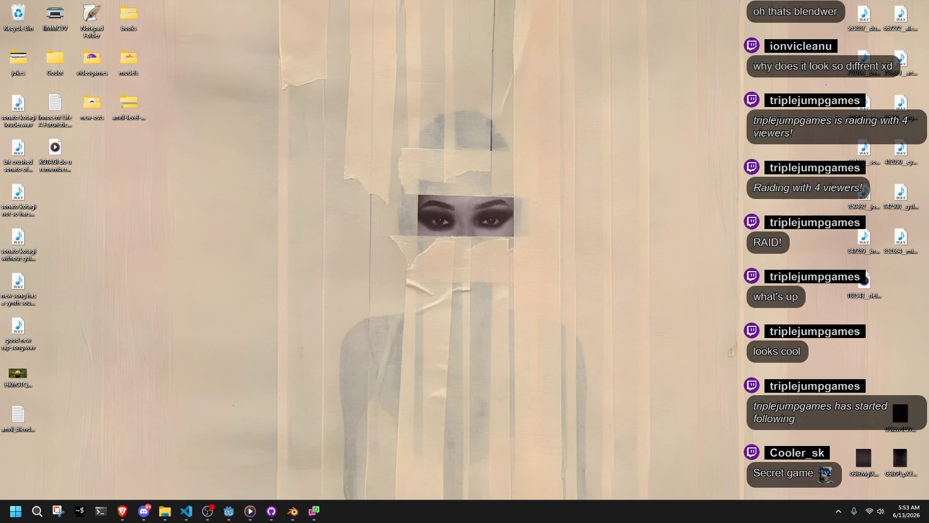
key(super+d)
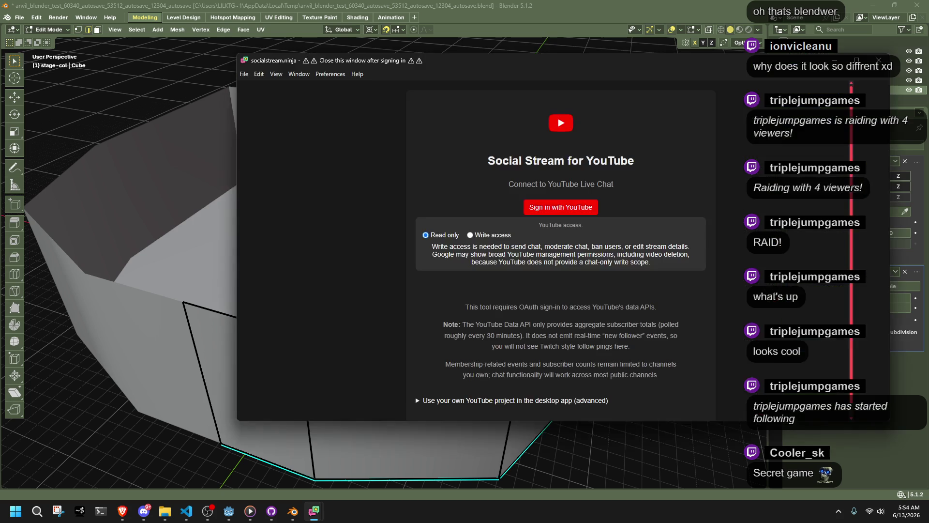
drag(499, 60, 484, 0)
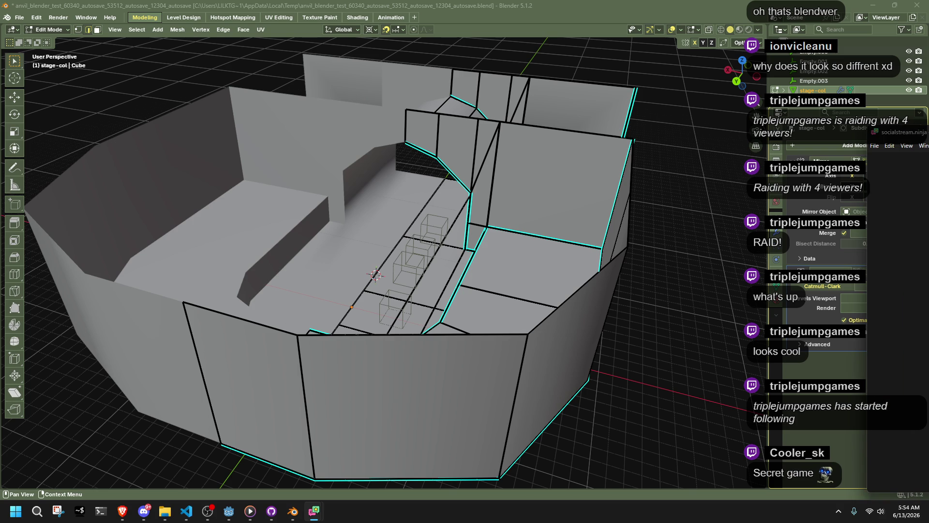
mouse_move(436, 261)
middle_down()
mouse_move(538, 260)
mouse_move(659, 283)
middle_up()
Leave Edit Mode and save the .blend file with Ctrl+S.
scroll(682, 292, down, 3)
key(Tab)
key(ctrl+s)
mouse_move(455, 251)
middle_down()
mouse_move(571, 242)
mouse_move(660, 277)
middle_up()
click(660, 278)
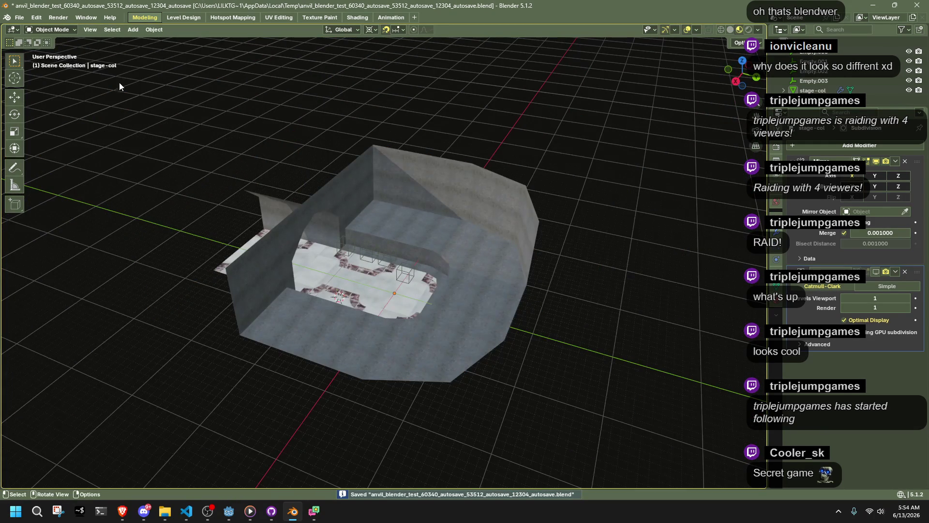
Switch to the level design layout and enter face-select Edit Mode on the stage.
click(184, 17)
mouse_move(330, 158)
middle_down()
mouse_move(262, 237)
mouse_move(287, 202)
mouse_move(251, 165)
mouse_move(294, 258)
middle_up()
key(Tab)
scroll(293, 258, up, 3)
key(3)
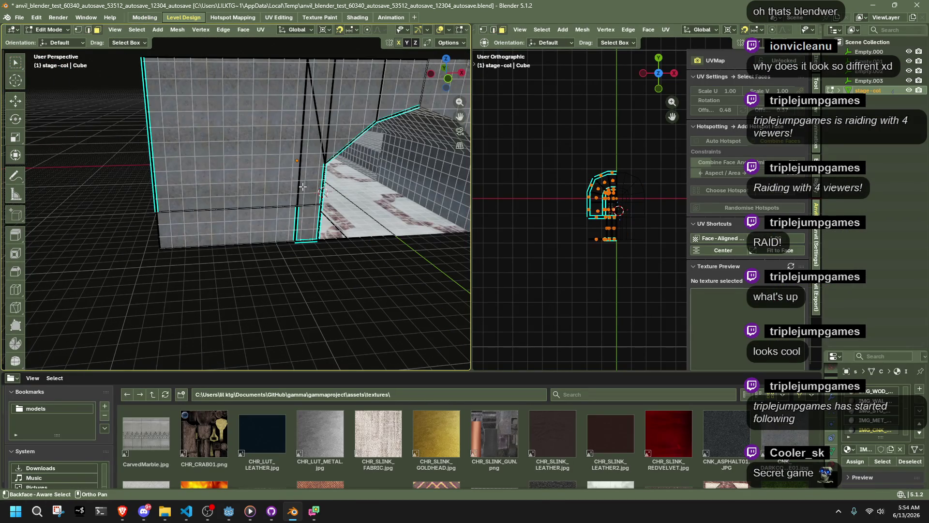
click(320, 105)
click(351, 221)
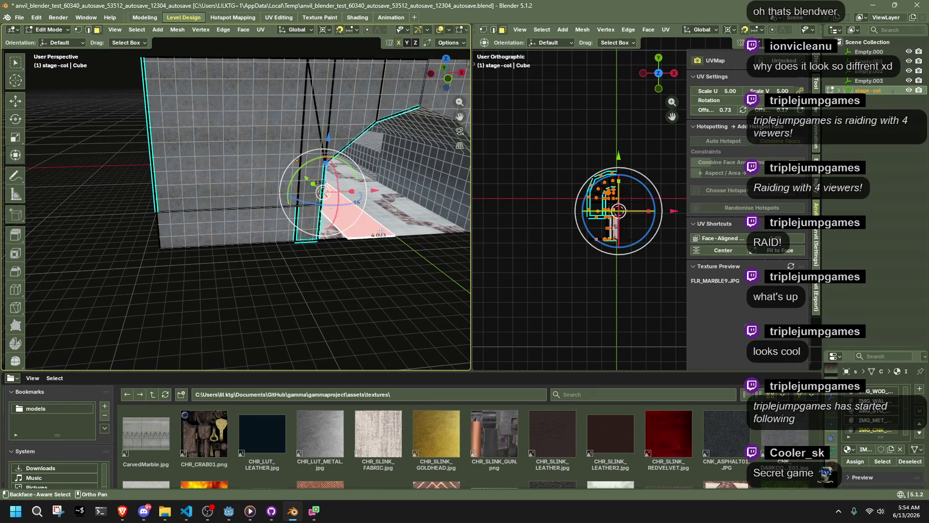
click(357, 306)
Select only the thin pillar face.
click(321, 166)
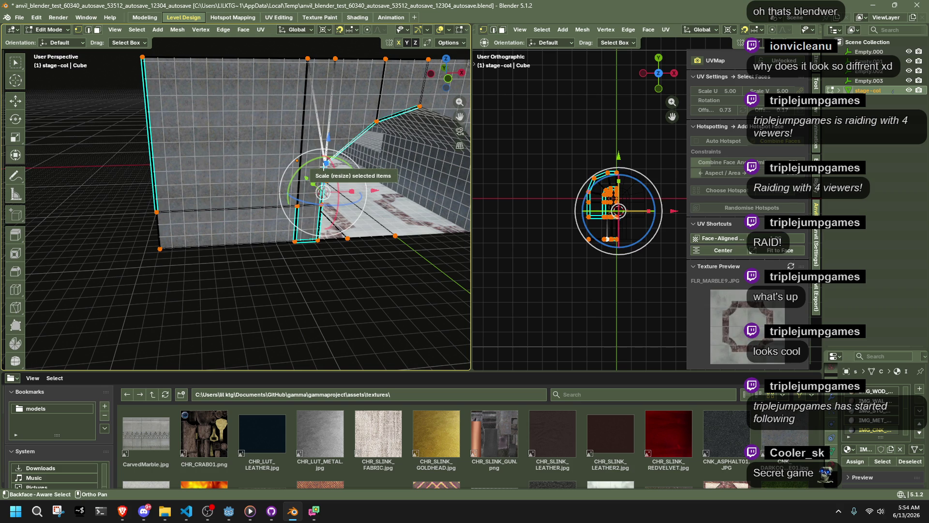
mouse_move(323, 166)
middle_down()
mouse_move(285, 296)
mouse_move(307, 265)
middle_up()
scroll(338, 241, up, 2)
key(alt+a)
click(345, 259)
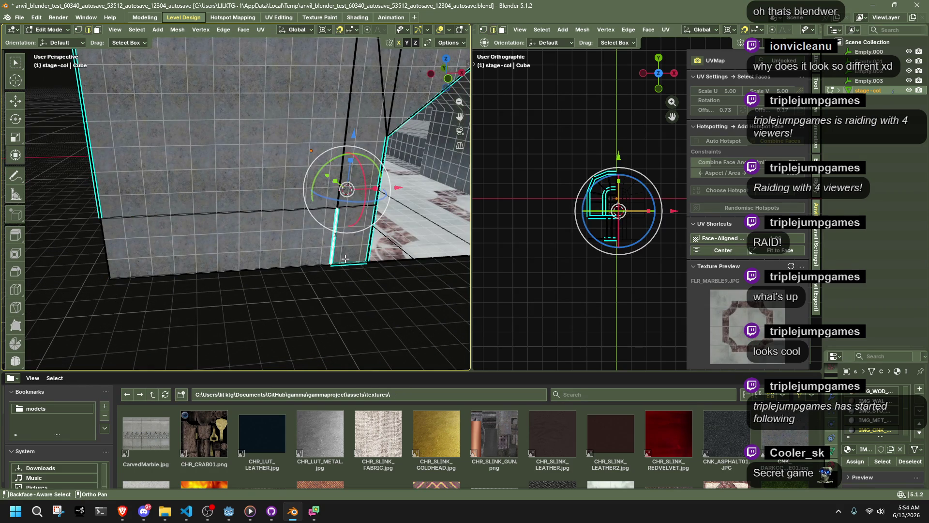
middle_drag(122, 264, 107, 248)
Mark the selected edges and the thin pillar's edge as seams.
right_click(107, 245)
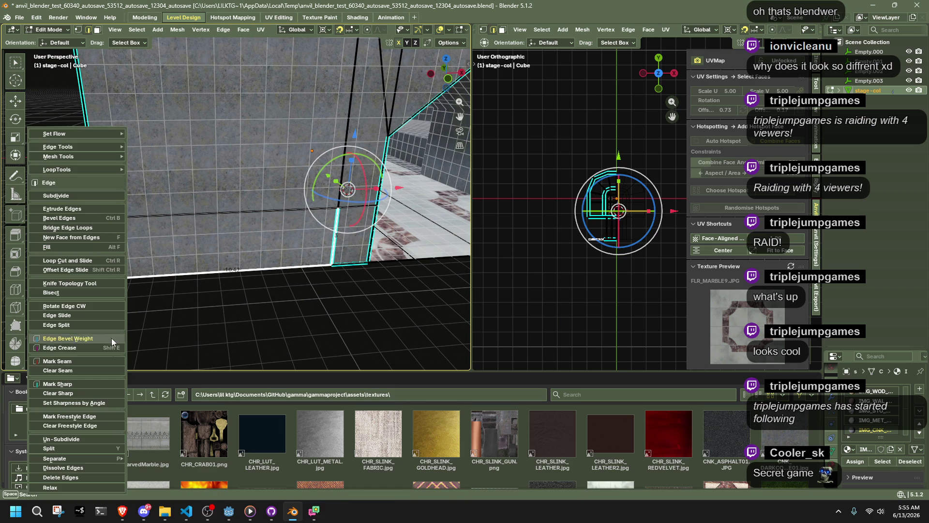
click(93, 382)
click(338, 231)
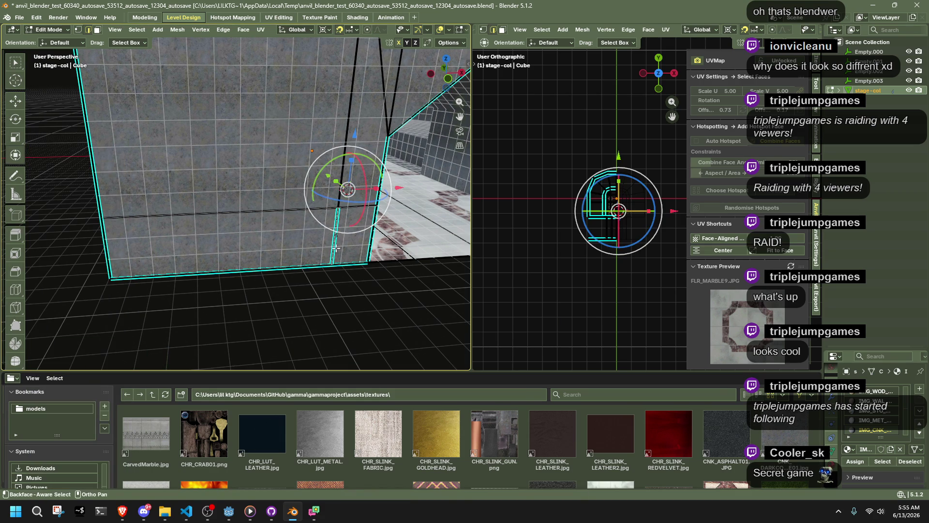
right_click(335, 247)
click(332, 245)
right_click(332, 245)
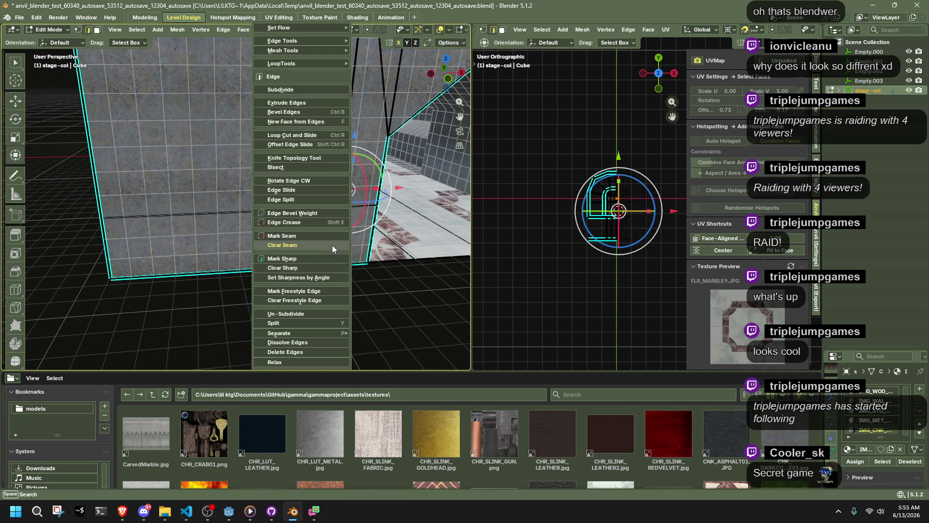
click(325, 270)
Mark the chosen wall edges as sharp and select the connected wall faces.
right_click(333, 233)
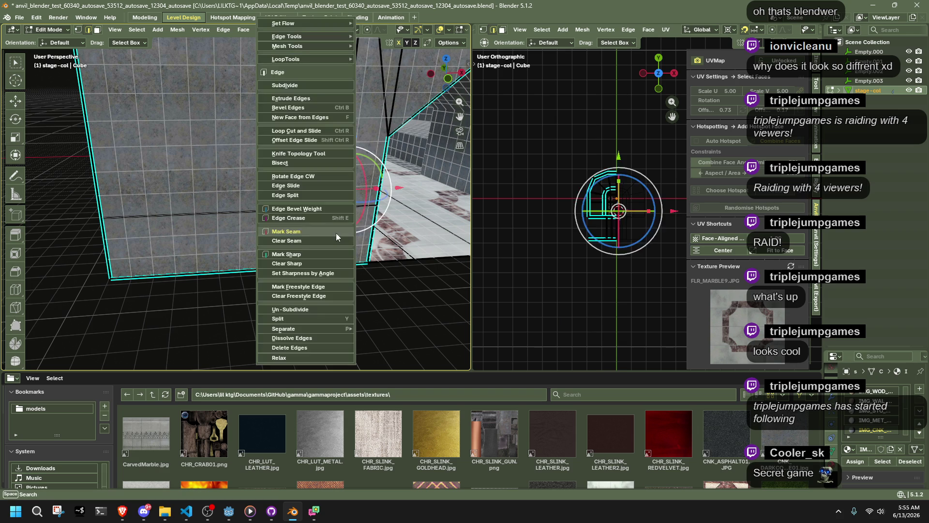
click(309, 267)
click(345, 304)
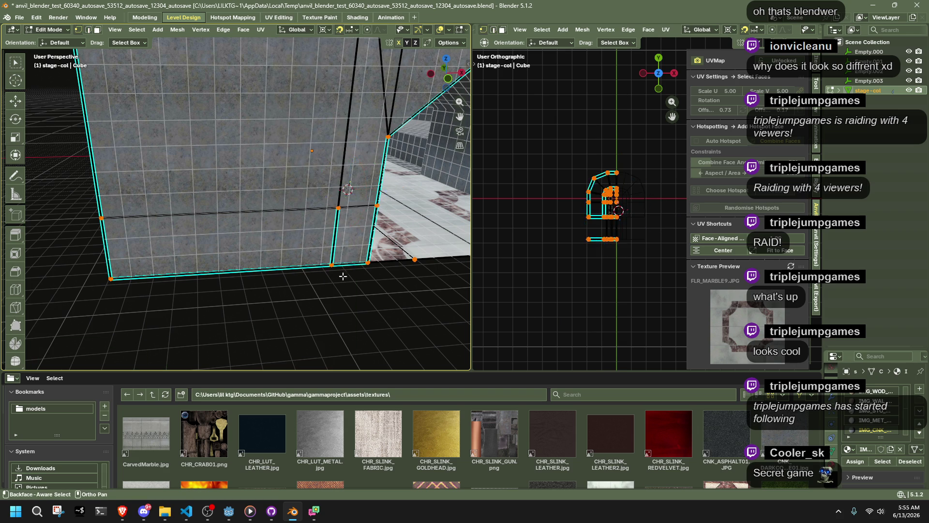
right_click(335, 221)
click(318, 270)
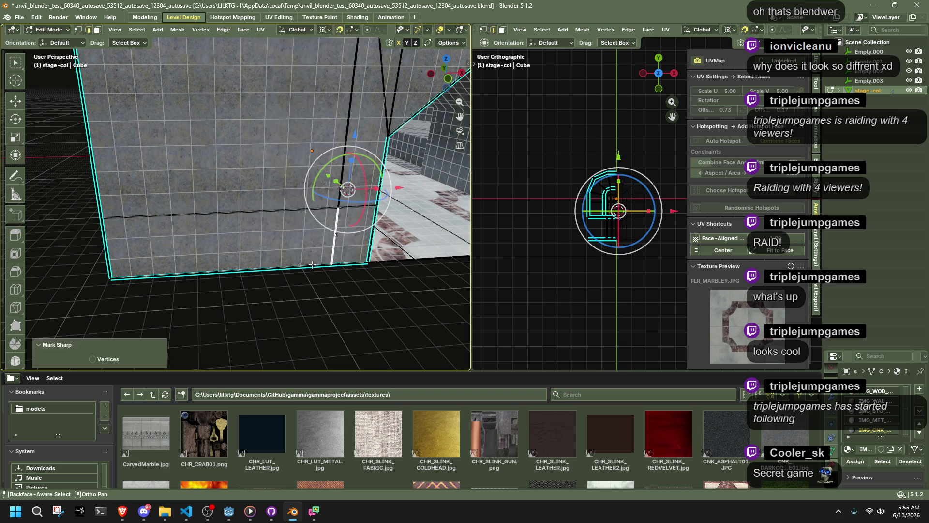
scroll(353, 279, down, 5)
click(321, 286)
scroll(273, 273, down, 5)
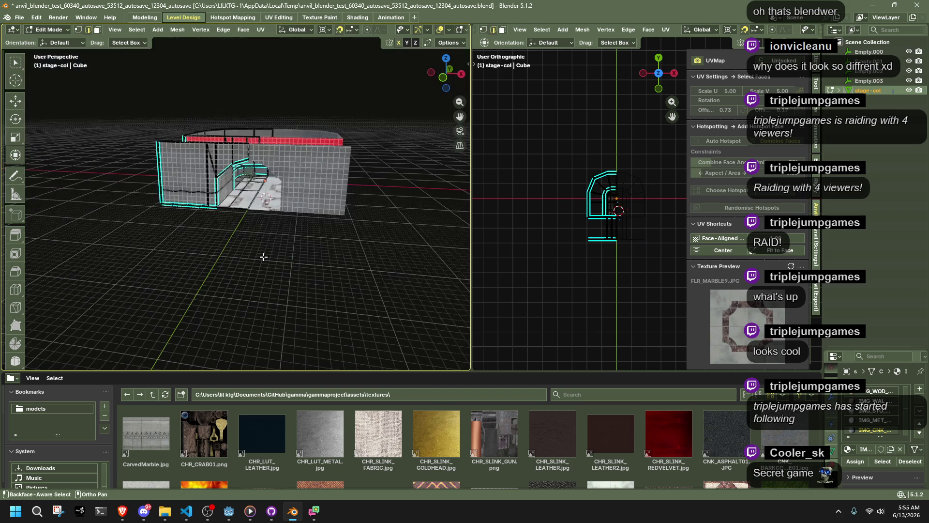
Select the linked wall faces and merge by distance, removing 5 vertices.
key(l)
scroll(174, 163, up, 5)
click(173, 32)
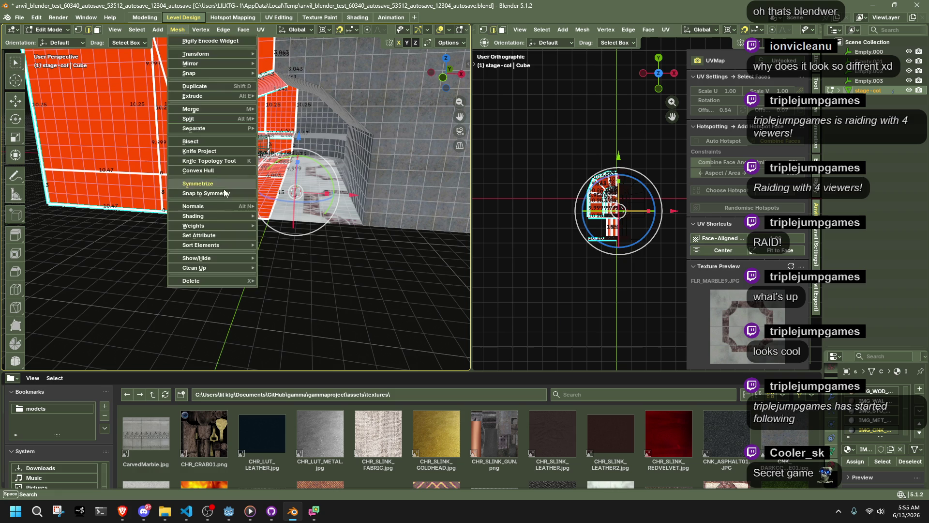
mouse_move(249, 269)
click(312, 341)
click(257, 299)
Select the whole stage-col mesh and move it into place.
scroll(184, 264, up, 4)
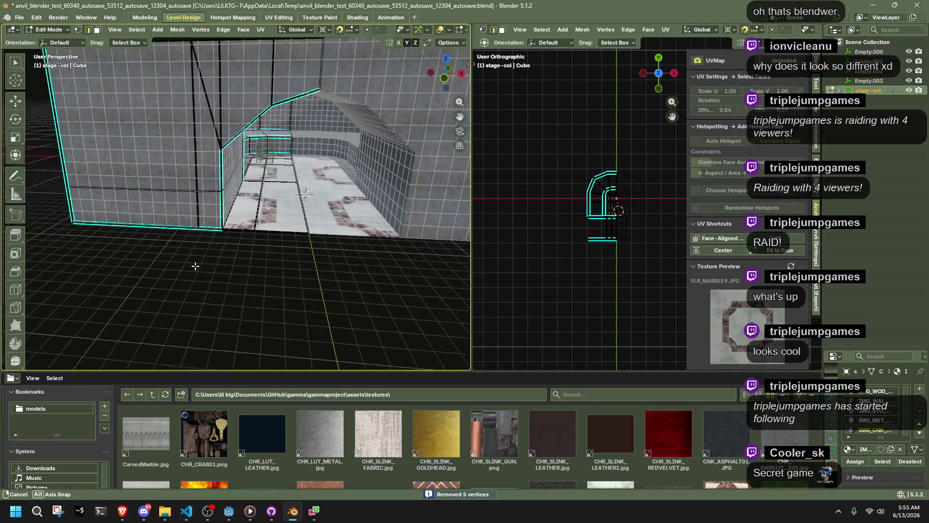
key(a)
mouse_move(235, 315)
middle_down()
mouse_move(357, 326)
mouse_move(146, 333)
middle_up()
scroll(146, 333, up, 5)
middle_drag(194, 252, 220, 226)
scroll(220, 225, up, 10)
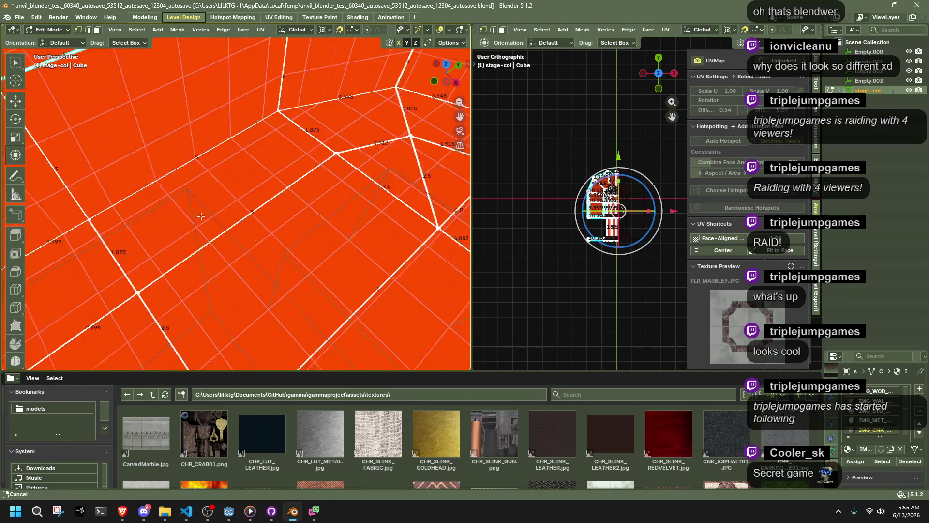
key(g)
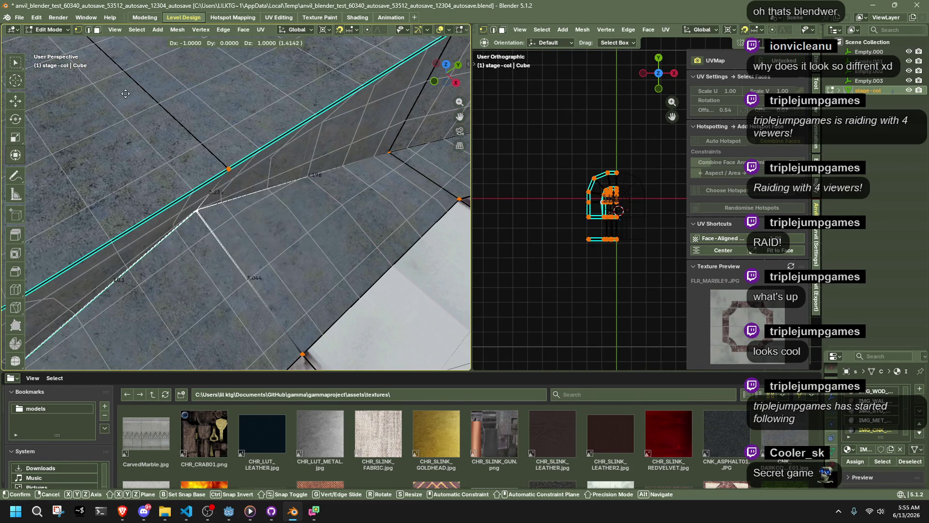
click(286, 228)
Return to Object Mode and select the thin grey wall object.
scroll(284, 201, up, 3)
scroll(283, 225, down, 3)
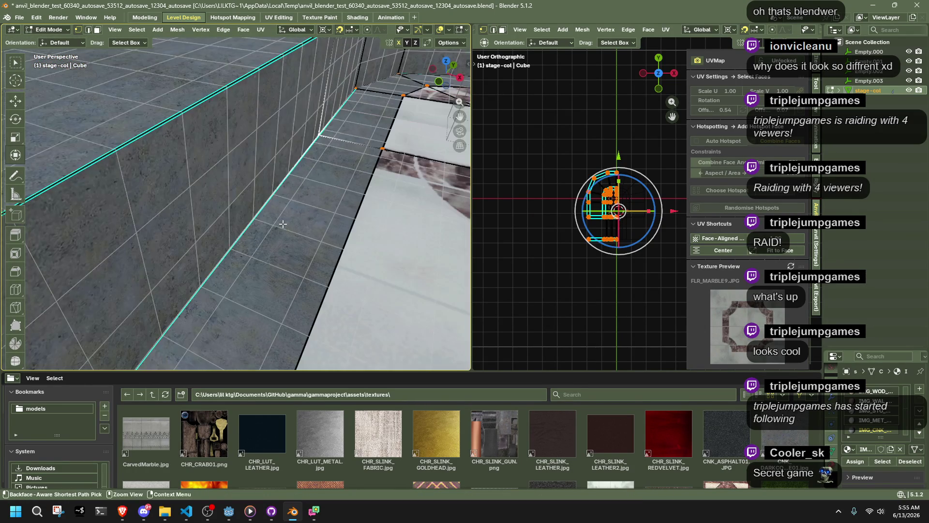
key(Tab)
scroll(283, 224, down, 5)
click(130, 341)
mouse_move(130, 341)
middle_down()
mouse_move(187, 329)
mouse_move(266, 334)
mouse_move(277, 344)
middle_up()
scroll(371, 234, up, 3)
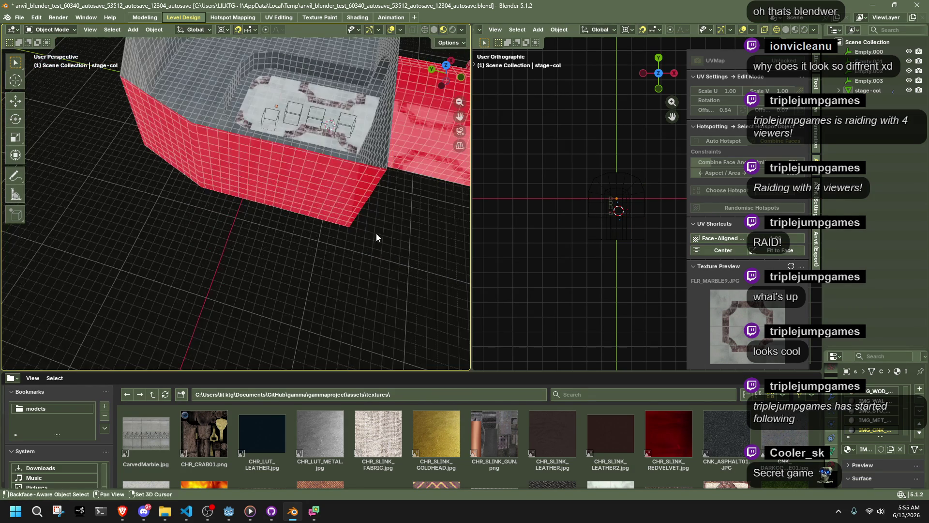
scroll(244, 247, up, 2)
scroll(223, 267, up, 2)
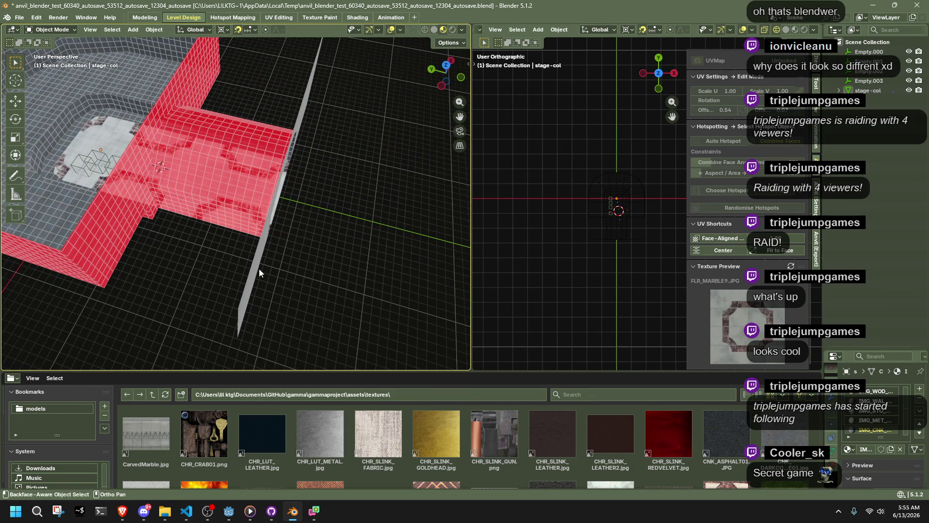
click(260, 257)
mouse_move(262, 185)
middle_down()
mouse_move(299, 227)
mouse_move(184, 189)
middle_up()
scroll(184, 189, up, 5)
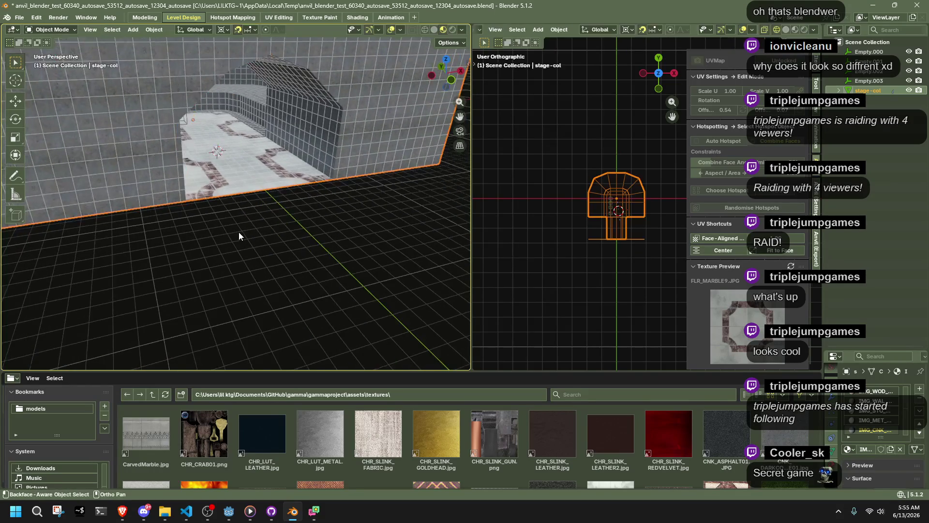
In Edit Mode, select the lower-left wall face and curved floor corner, then their connected mesh.
key(Tab)
scroll(237, 232, down, 5)
click(161, 209)
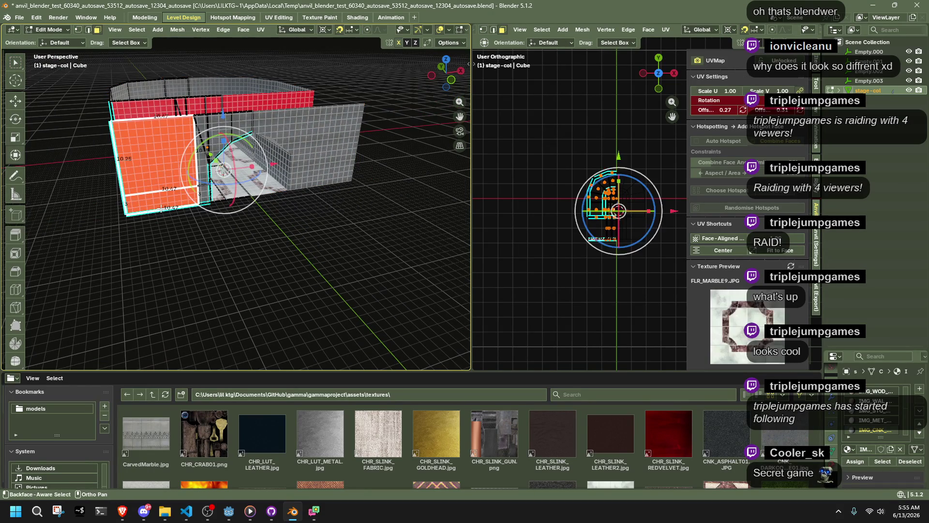
click(225, 174)
mouse_move(225, 174)
middle_down()
mouse_move(325, 273)
mouse_move(297, 222)
mouse_move(315, 176)
mouse_move(346, 275)
mouse_move(332, 247)
middle_up()
key(ctrl+l)
Switch to Top view and box-select all of the stage-col mesh faces.
scroll(323, 273, up, 2)
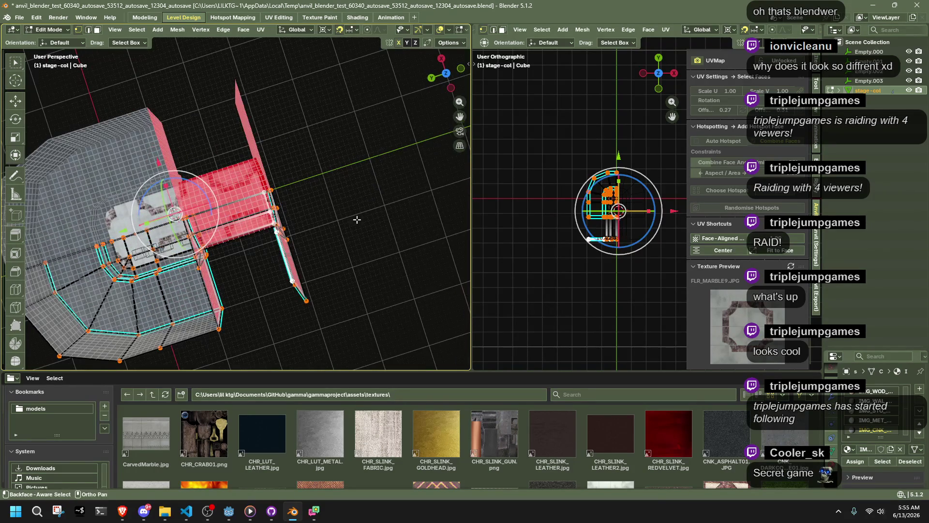
click(446, 73)
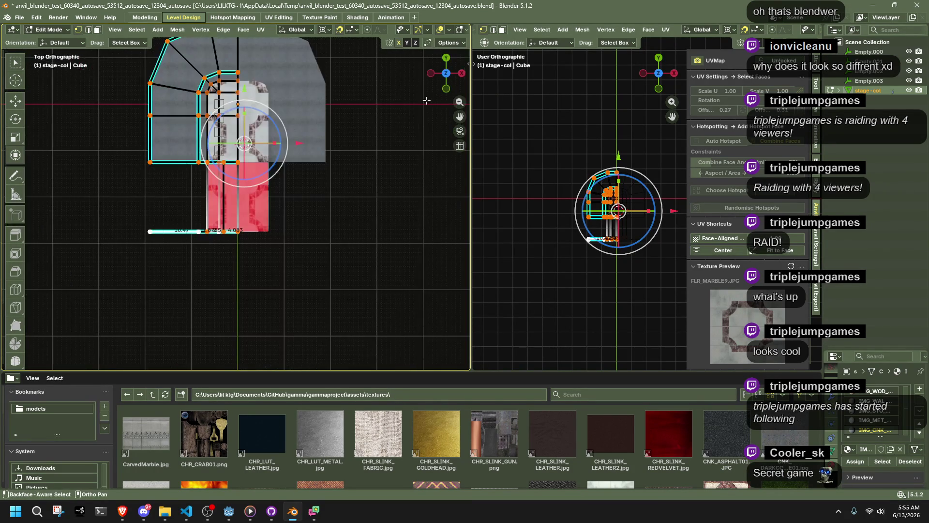
drag(312, 286, 84, 223)
right_click(359, 248)
click(342, 252)
scroll(342, 251, down, 3)
drag(355, 251, 147, 85)
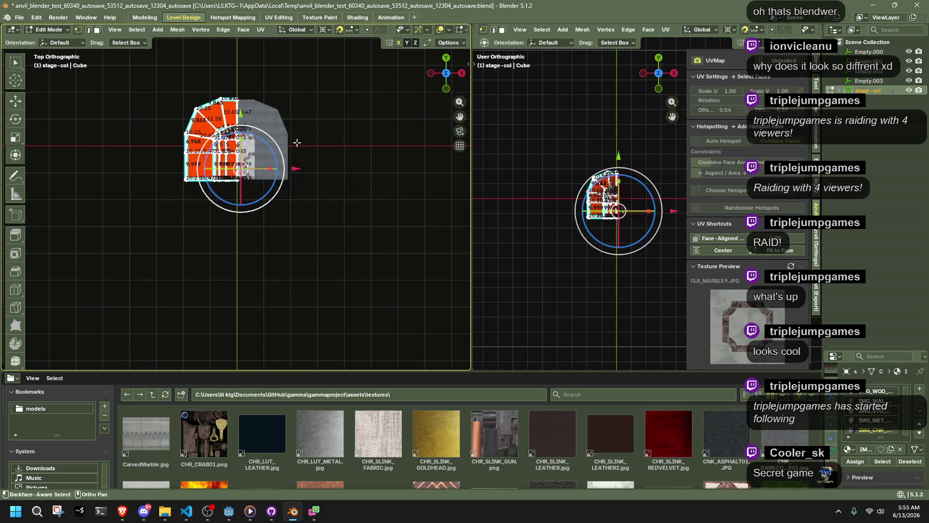
Make a trial duplicate of the arch faces and place it below the original.
key(g)
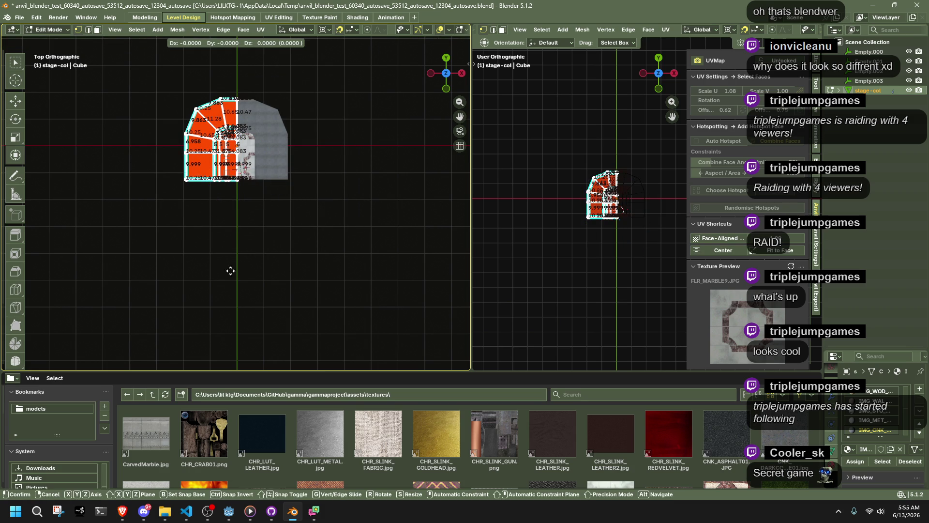
right_click(241, 271)
click(332, 227)
drag(286, 231, 119, 76)
key(g)
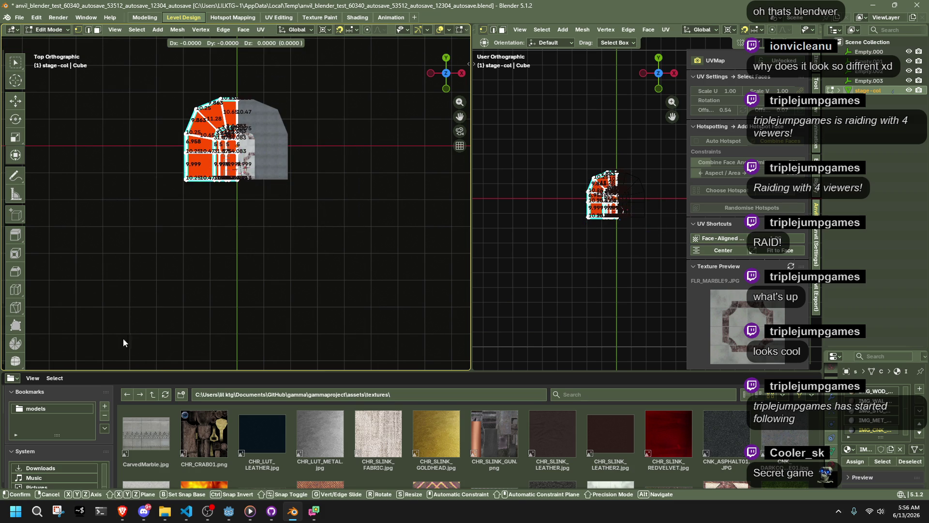
click(123, 337)
key(shift+d)
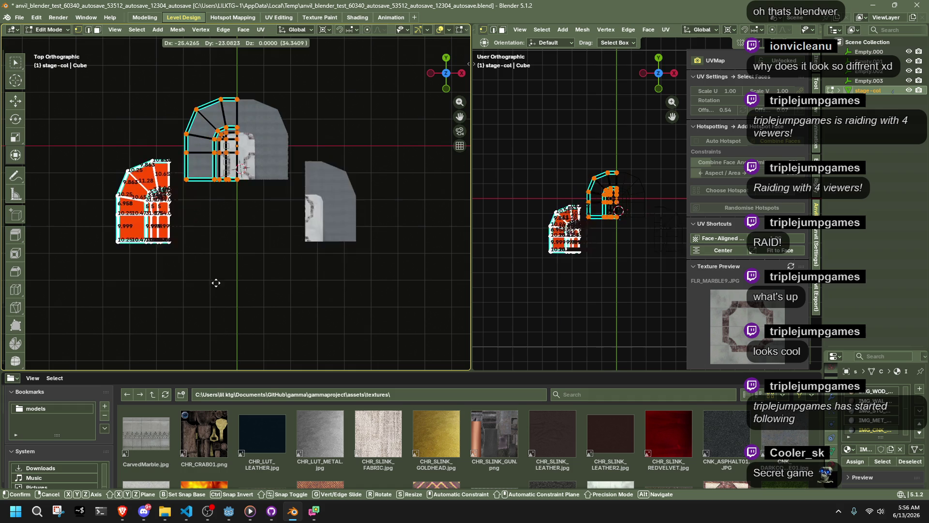
click(230, 346)
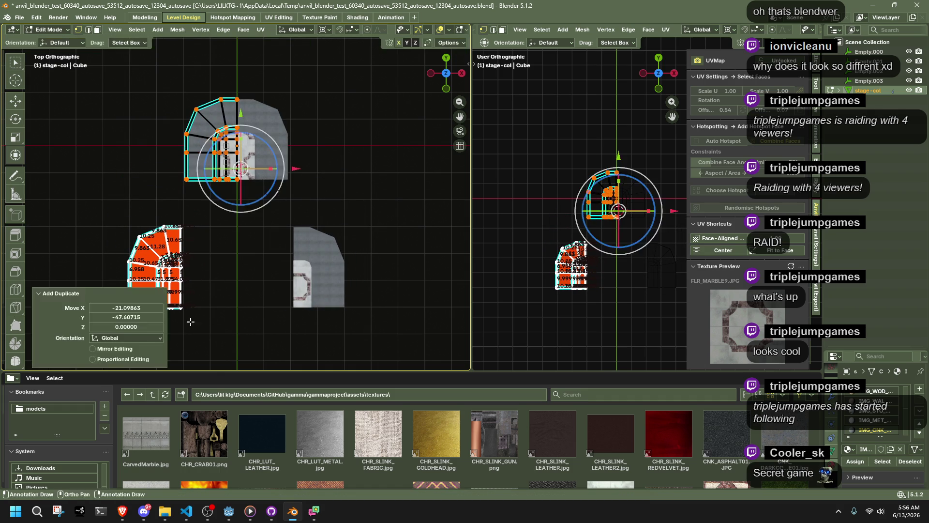
scroll(238, 292, up, 4)
Undo the duplicated faces and reselect the stage-col object.
key(Tab)
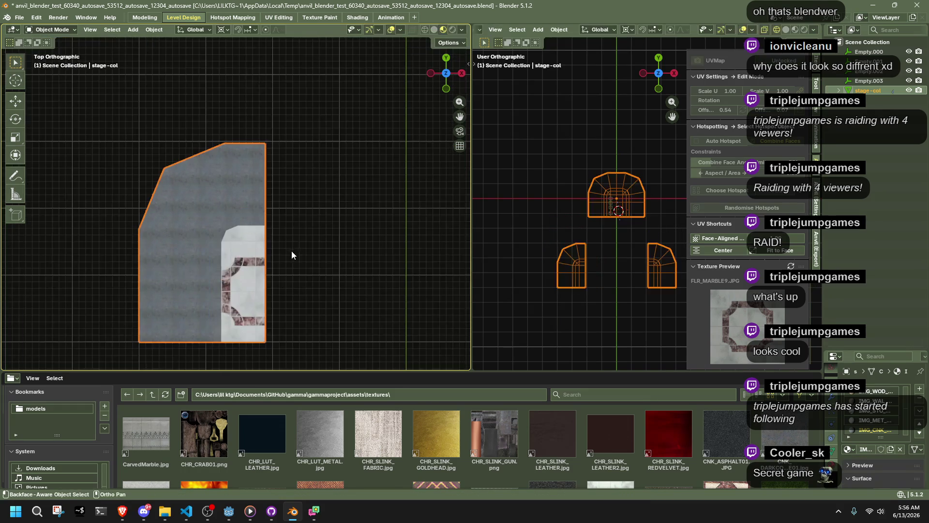
scroll(296, 260, down, 4)
scroll(296, 260, up, 1)
key(Tab)
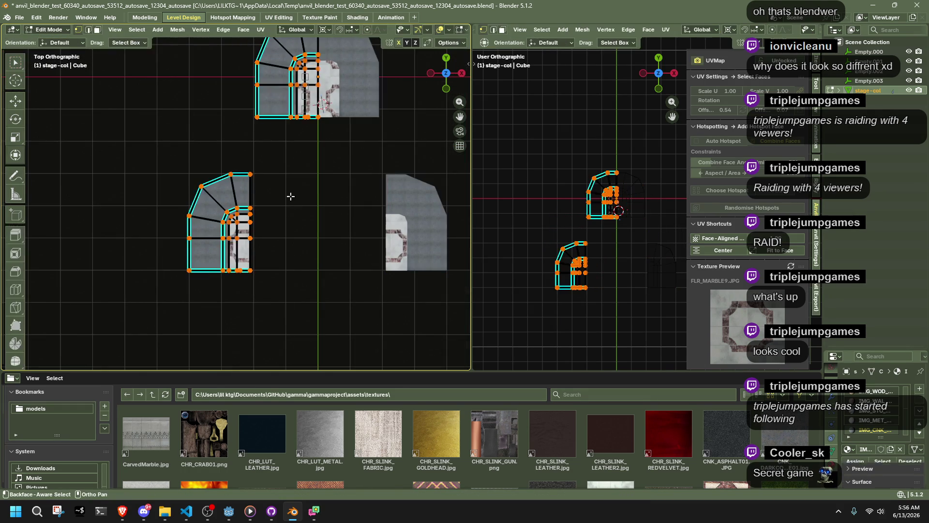
key(Tab)
key(Tab)
key(ctrl+z)
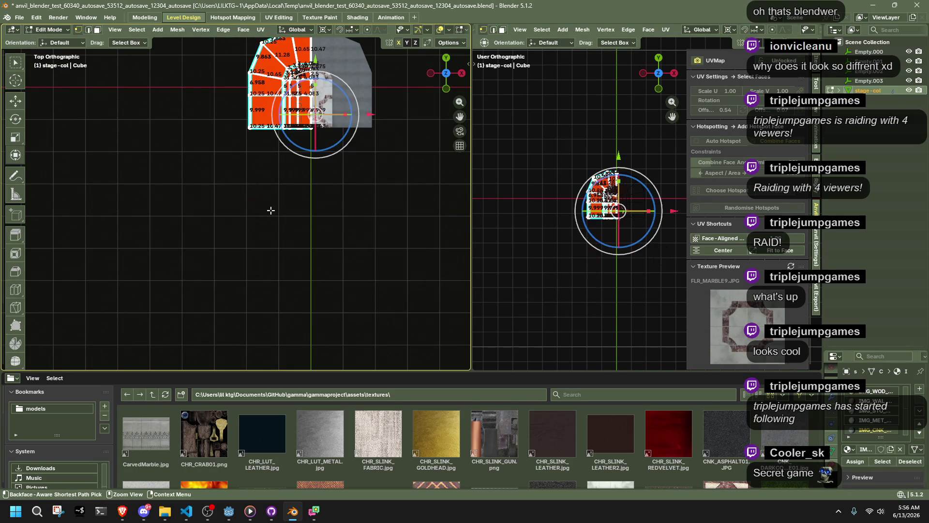
key(Tab)
click(271, 210)
click(277, 101)
scroll(278, 153, down, 3)
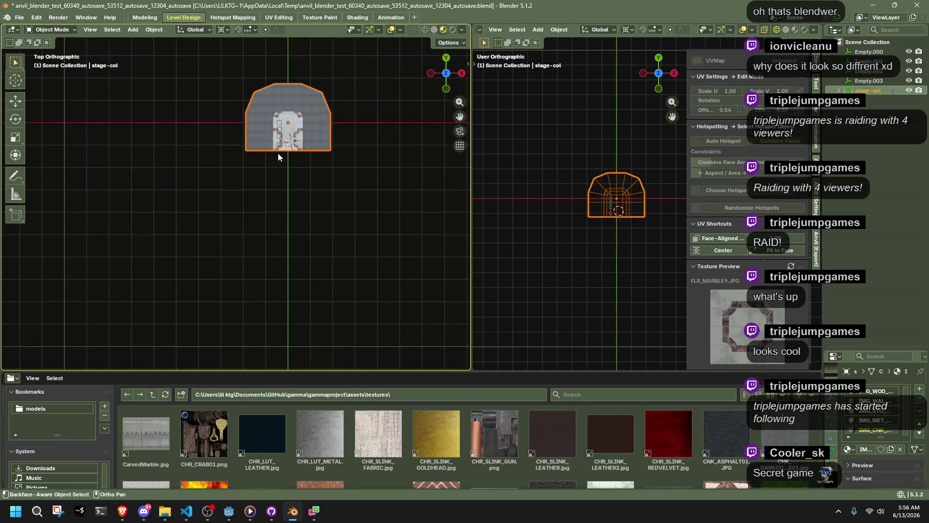
Discard trial duplicates of stage-col and turn on snapping to the grid.
key(shift+d)
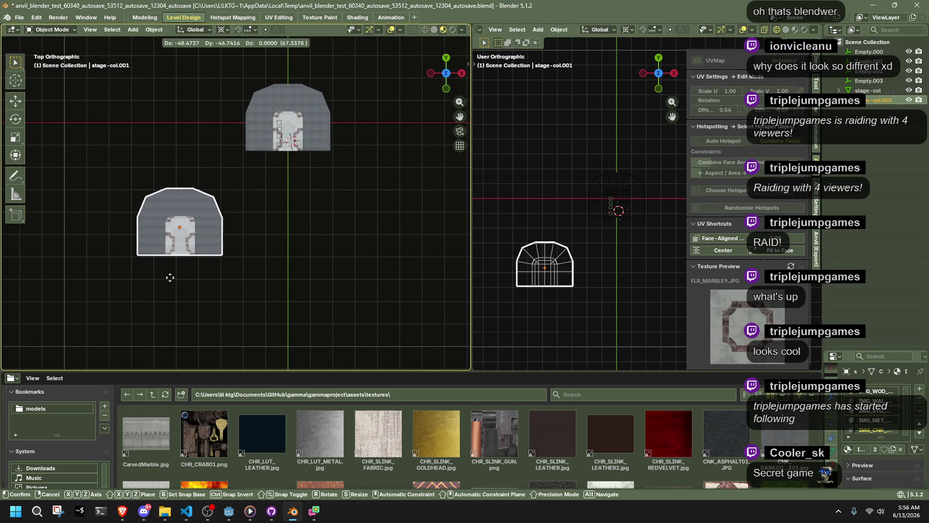
key(Escape)
key(ctrl+z)
key(shift+d)
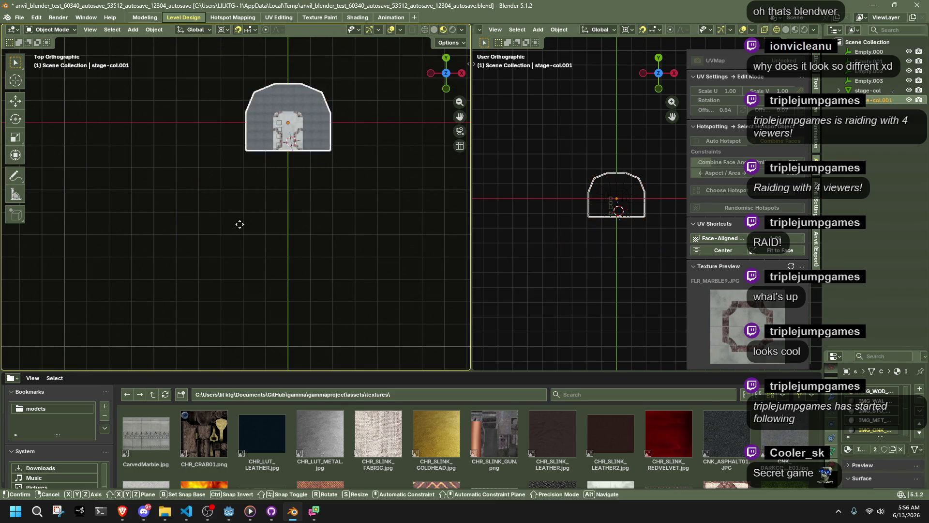
key(y)
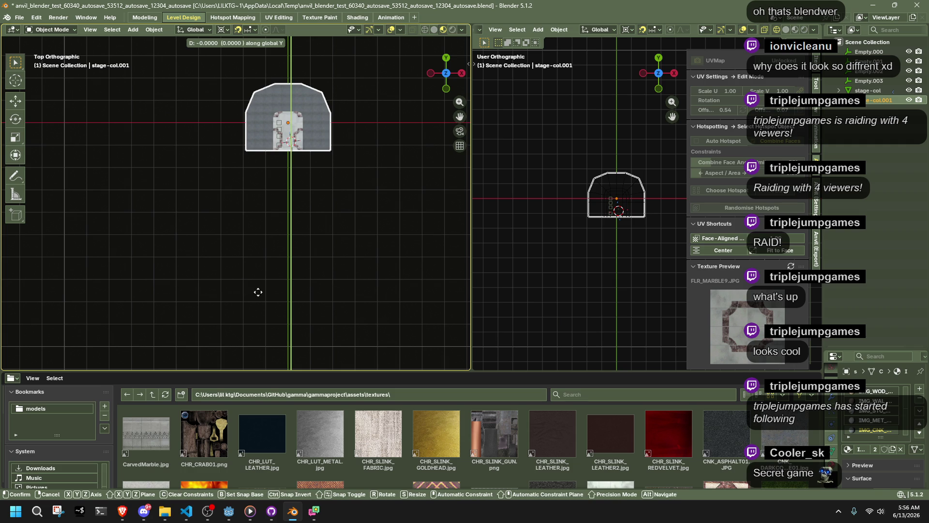
click(258, 292)
key(ctrl+z)
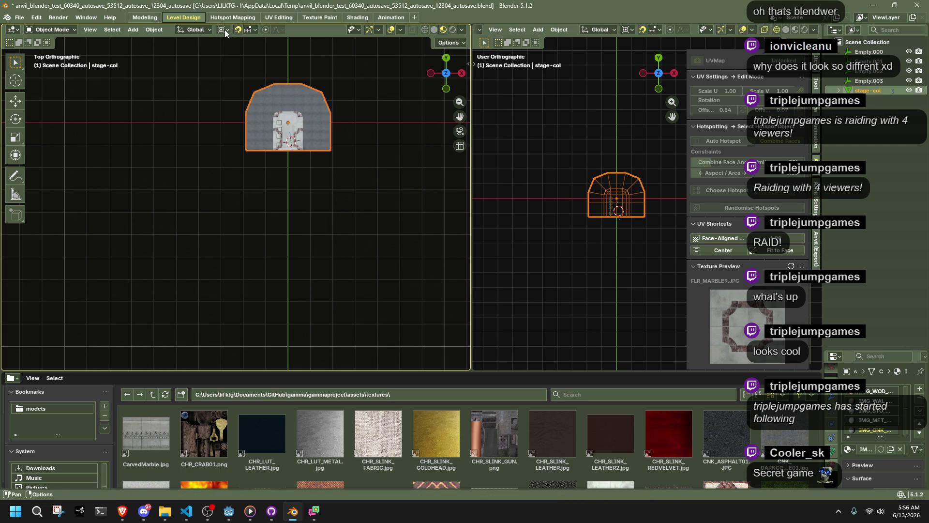
click(224, 30)
click(247, 30)
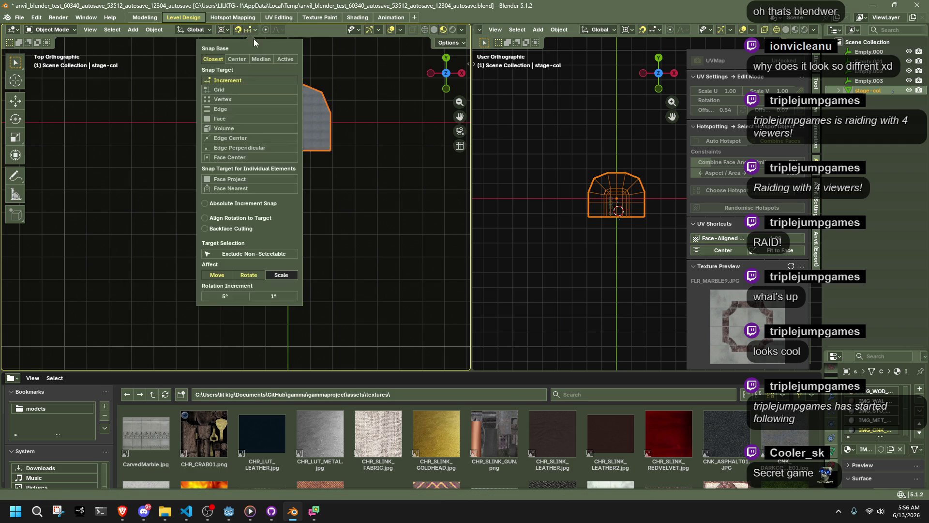
click(241, 91)
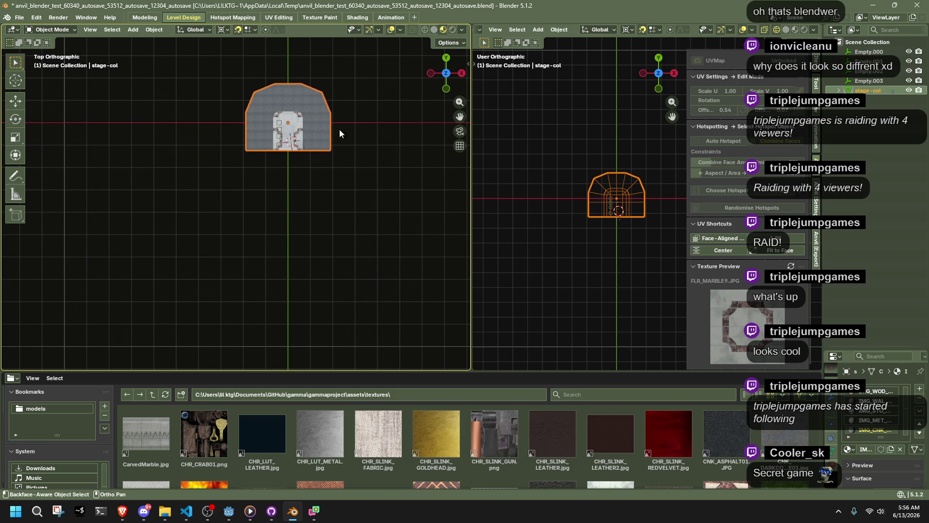
Duplicate stage-col as stage-col.001 and offset it by -50 in X and Y.
key(shift+d)
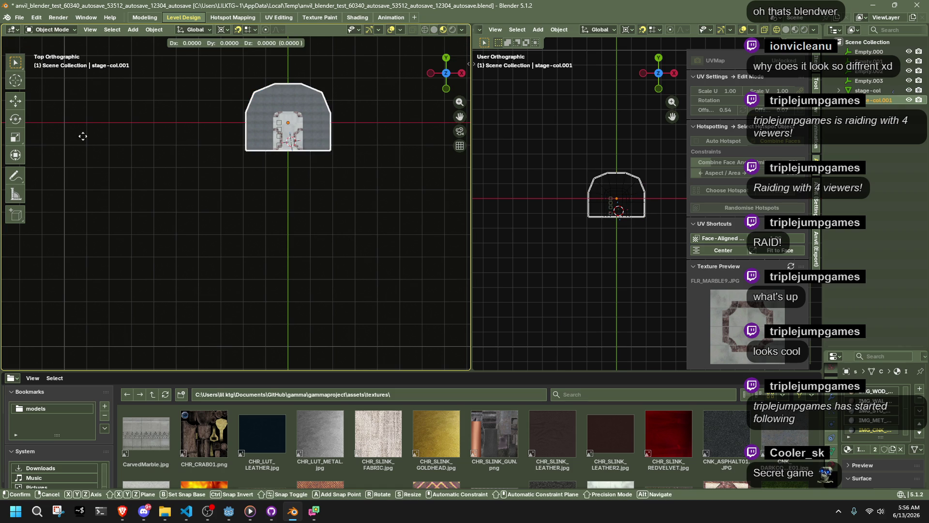
right_click(362, 39)
key(g)
key(Escape)
key(ctrl+z)
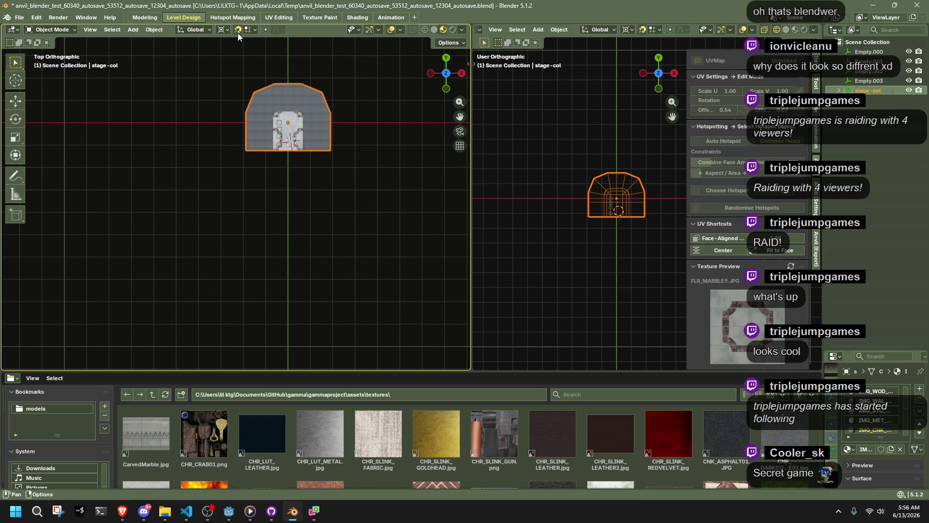
key(shift+d)
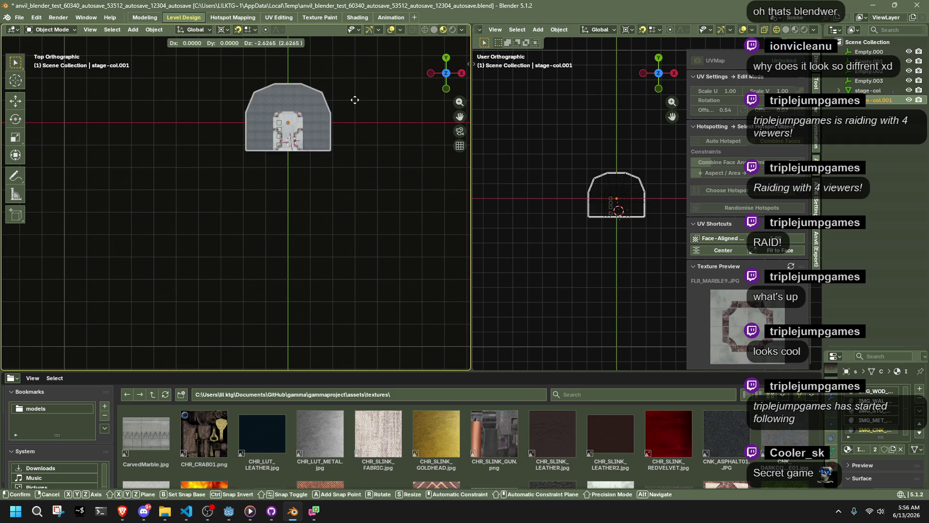
right_click(361, 148)
key(g)
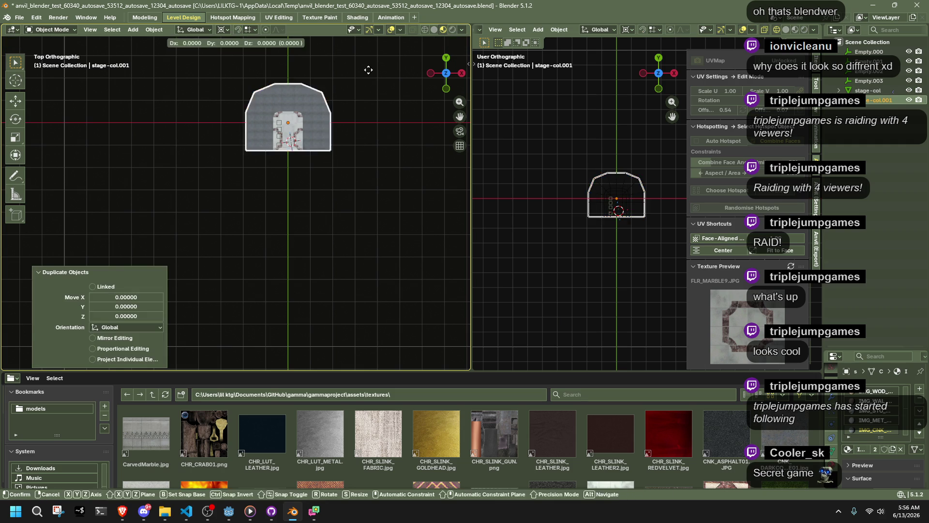
click(331, 191)
click(116, 308)
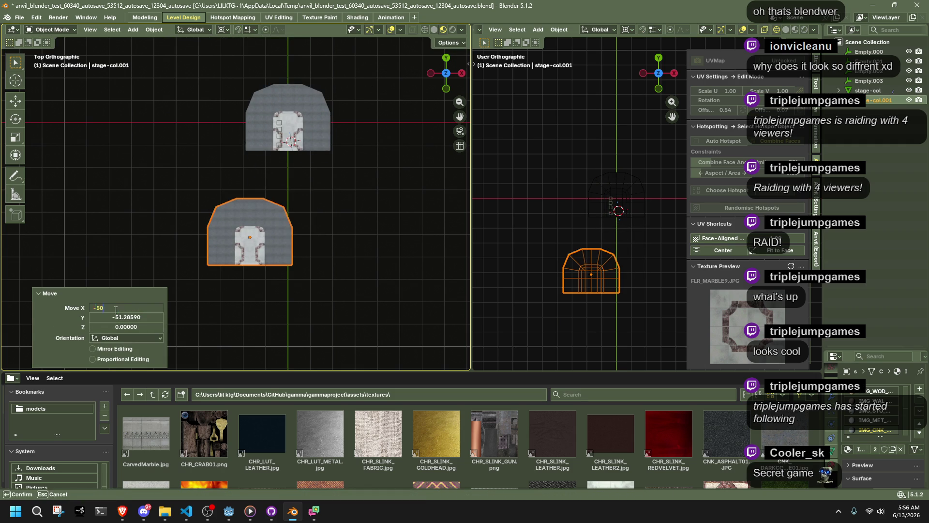
key(Return)
click(134, 318)
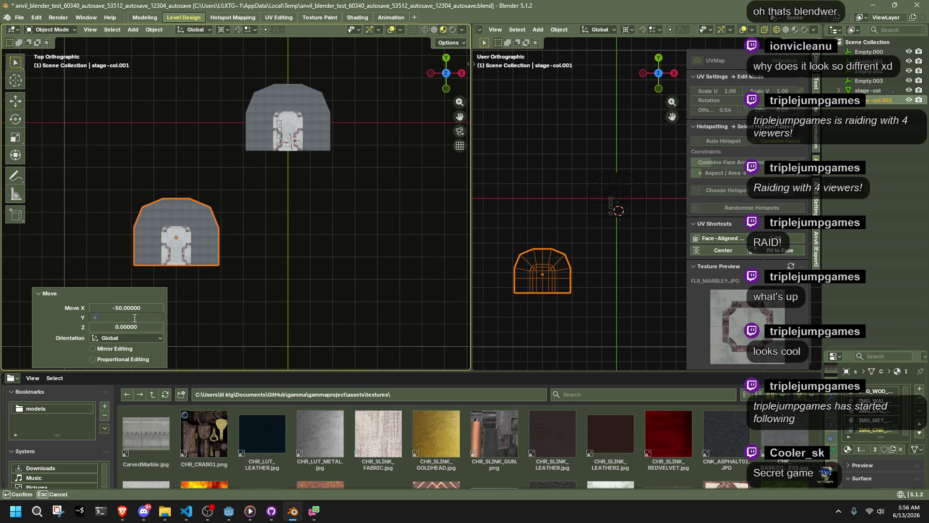
text(50)
key(Return)
Rotate the stage-col.001 copy by exactly -90 degrees.
click(222, 253)
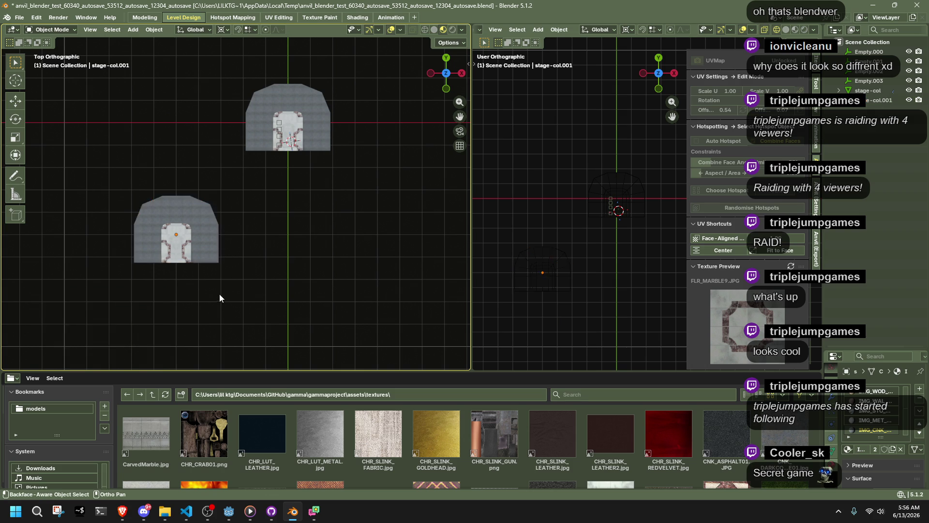
click(214, 253)
key(r)
key(Escape)
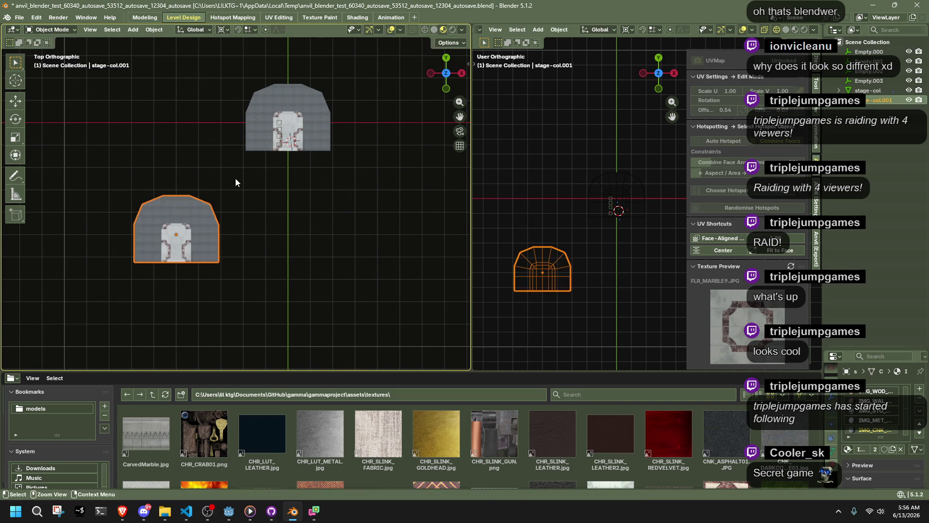
key(r)
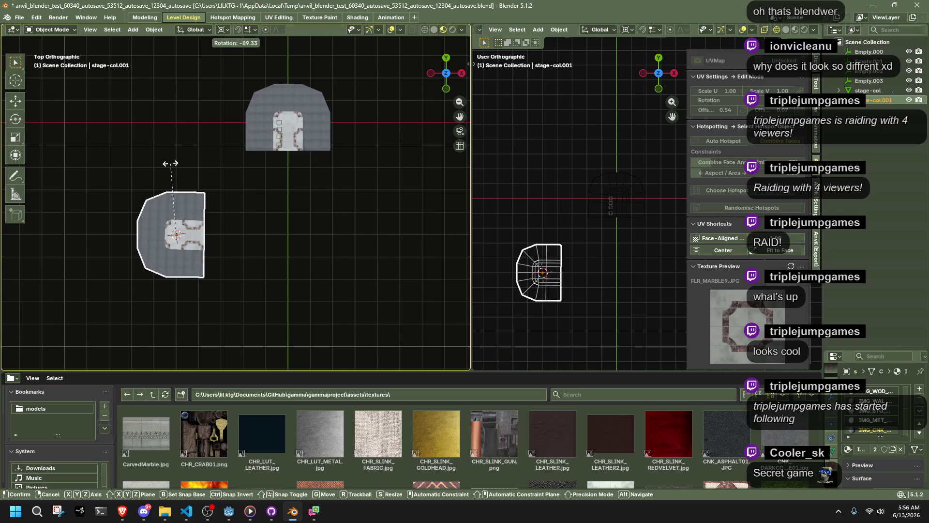
click(169, 167)
click(130, 316)
text(90)
key(Return)
Move the rotated copy up against the original room.
click(237, 253)
scroll(266, 236, up, 1)
shift+middle_drag(266, 236, 271, 222)
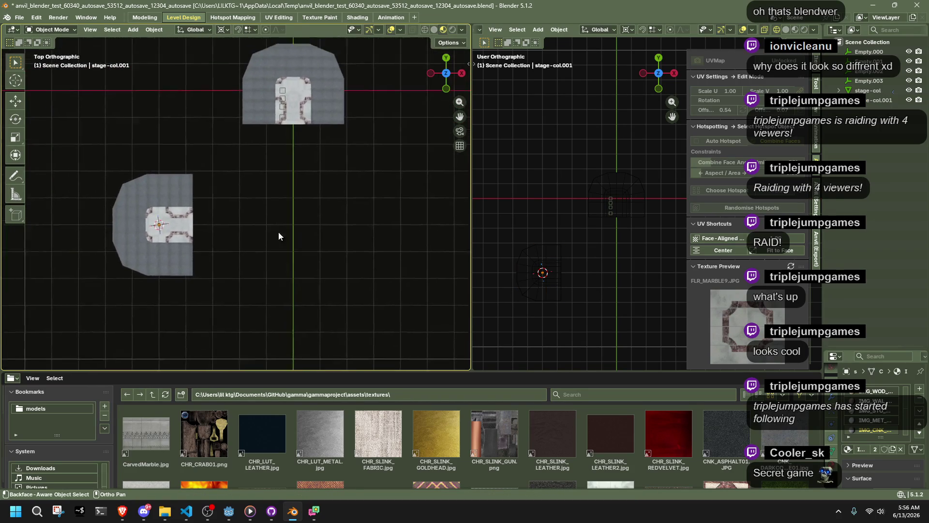
click(184, 245)
scroll(184, 245, up, 3)
scroll(184, 234, up, 2)
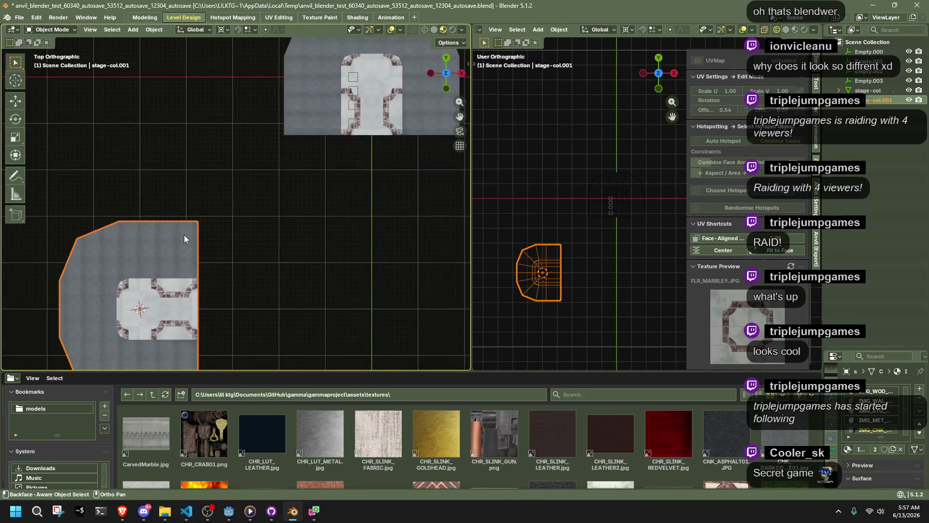
shift+middle_drag(184, 234, 195, 283)
key(g)
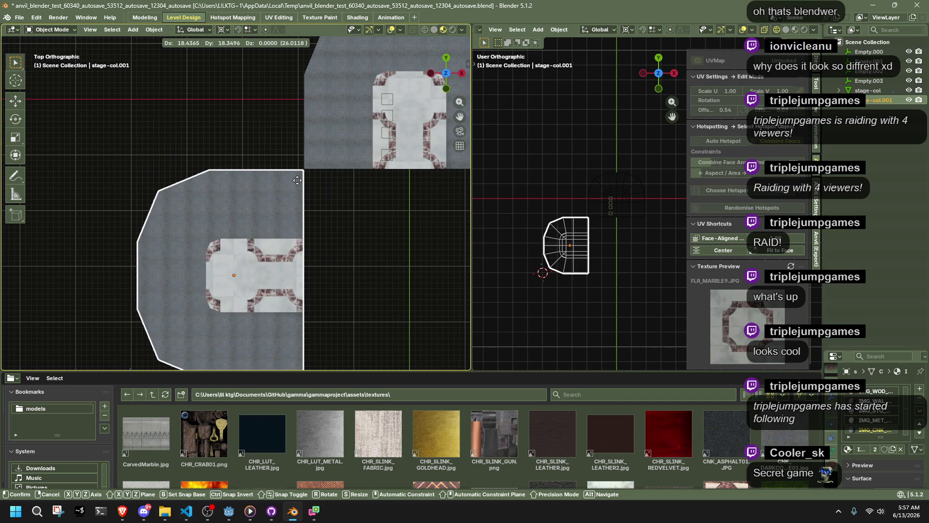
click(297, 180)
scroll(297, 180, down, 2)
key(Tab)
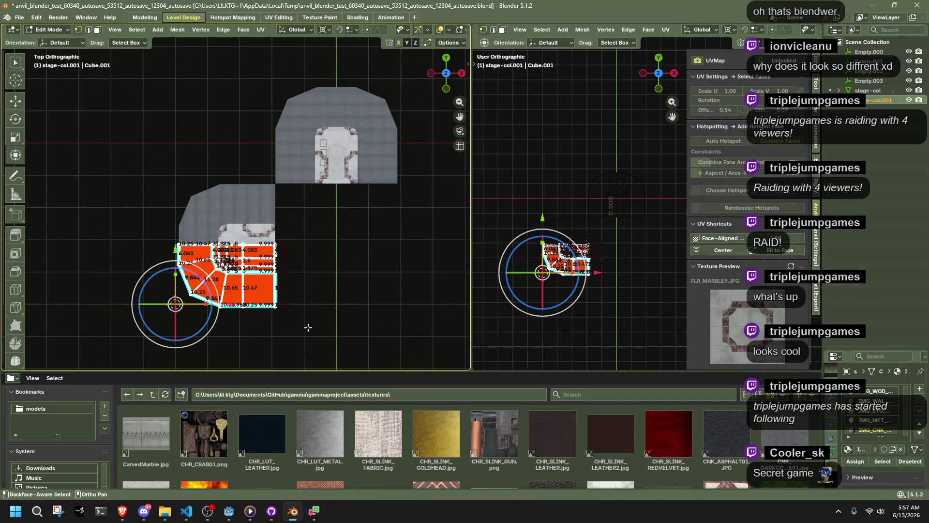
Try shifting the copy's faces, undo it, and return to Object Mode.
scroll(307, 327, up, 4)
key(g)
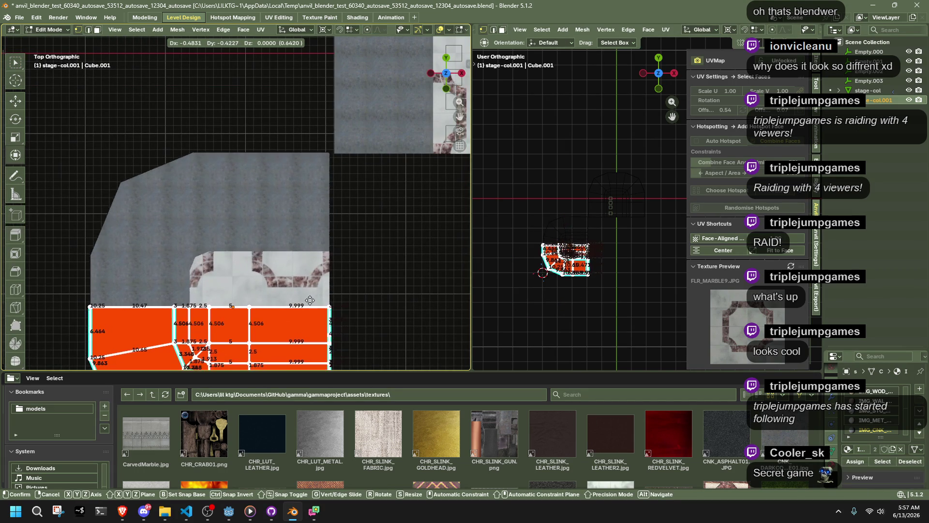
click(315, 301)
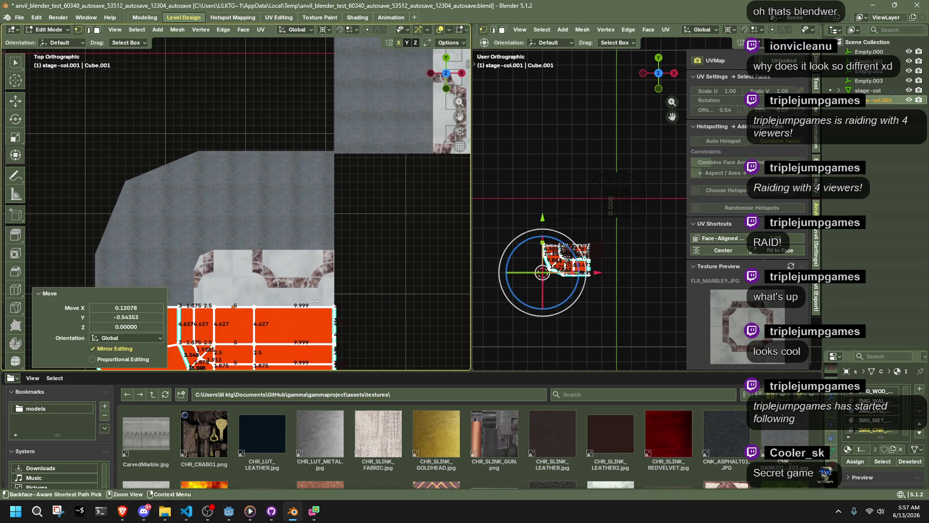
key(ctrl+z)
key(g)
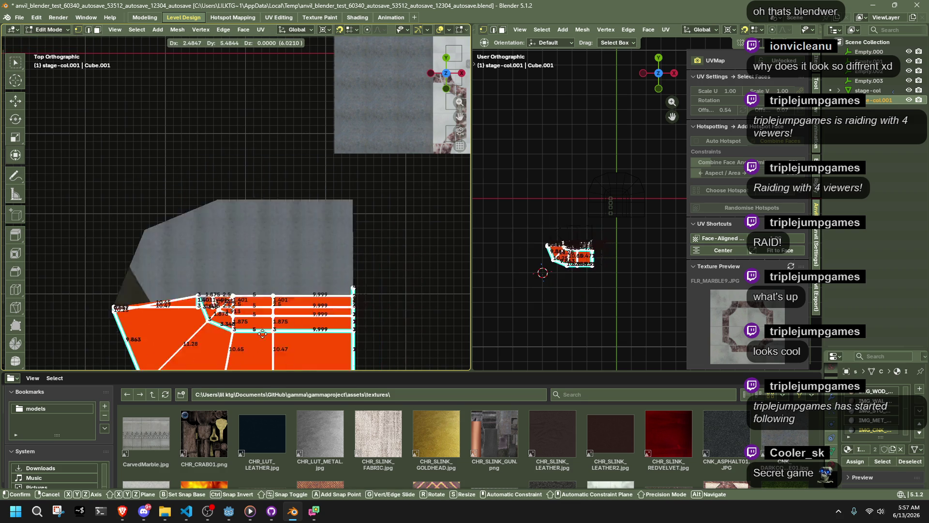
key(Escape)
key(Tab)
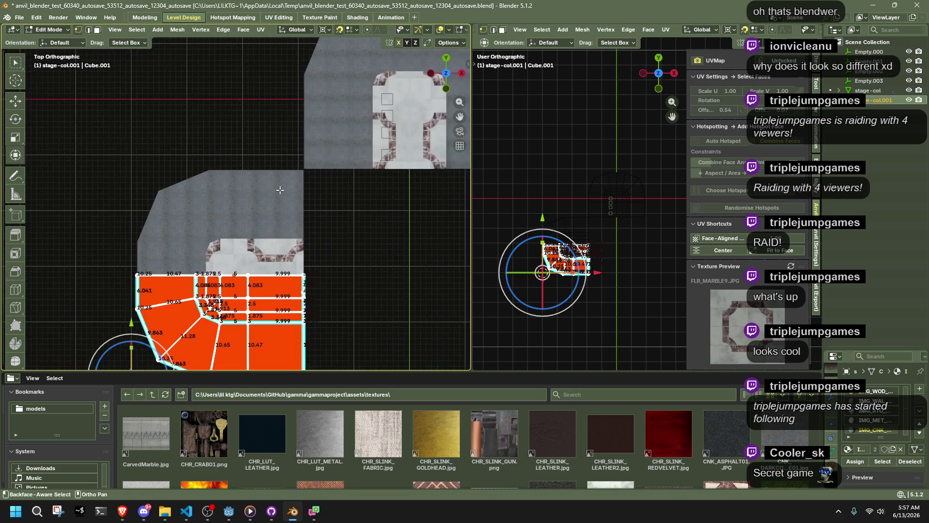
Nudge stage-col.001 into line with the original room and frame both pieces.
shift+middle_drag(319, 238, 311, 237)
key(g)
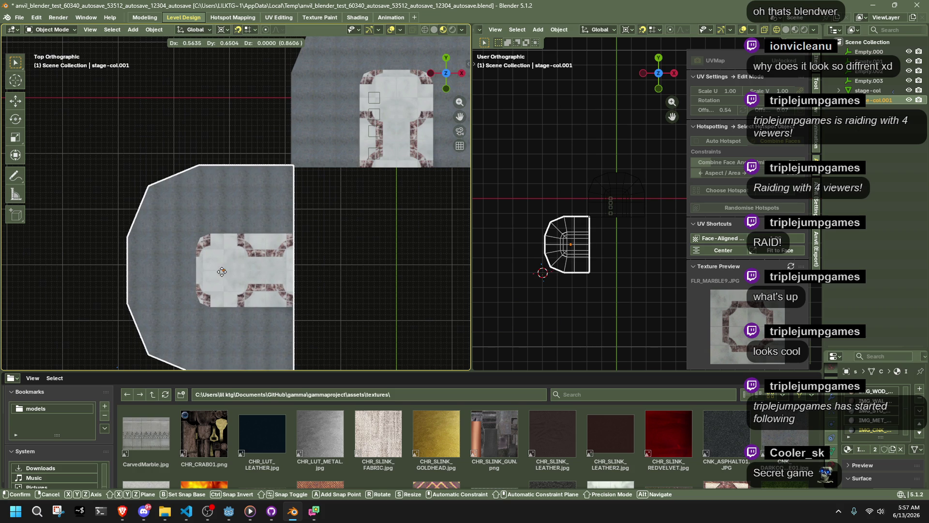
click(220, 275)
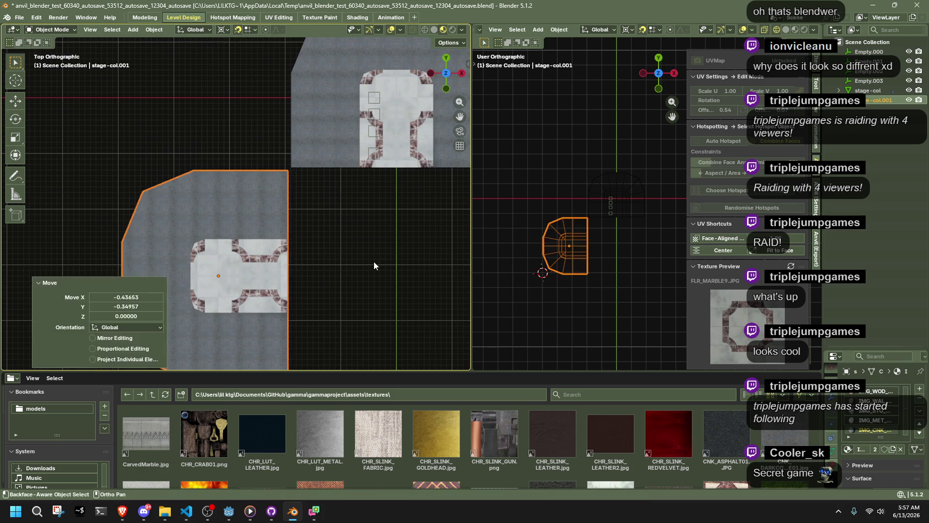
scroll(218, 216, up, 2)
mouse_move(218, 217)
shift+middle_down()
mouse_move(350, 208)
mouse_move(250, 197)
shift+middle_up()
scroll(249, 197, down, 2)
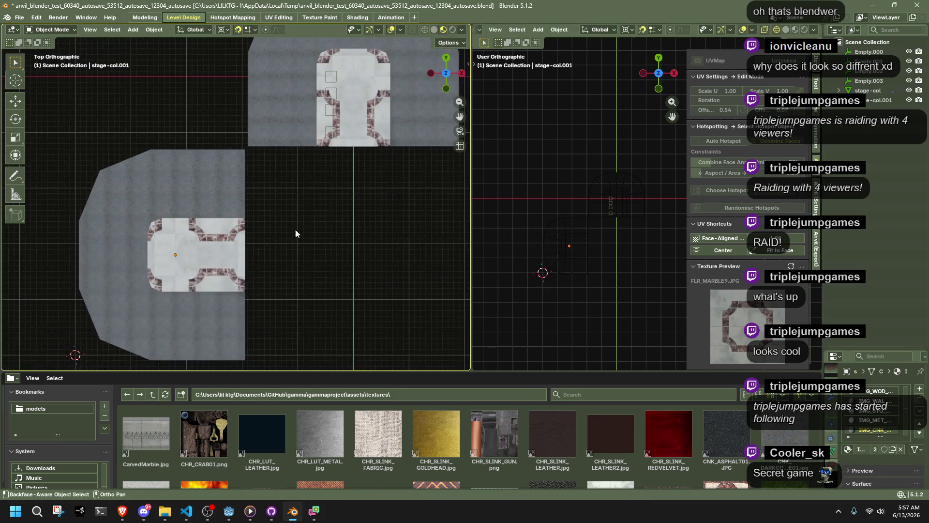
mouse_move(345, 252)
shift+middle_down()
mouse_move(208, 202)
mouse_move(522, 177)
shift+middle_up()
scroll(294, 233, up, 2)
scroll(634, 210, up, 2)
Show both pieces in the right viewport with Solid, then Material Preview shading.
click(634, 207)
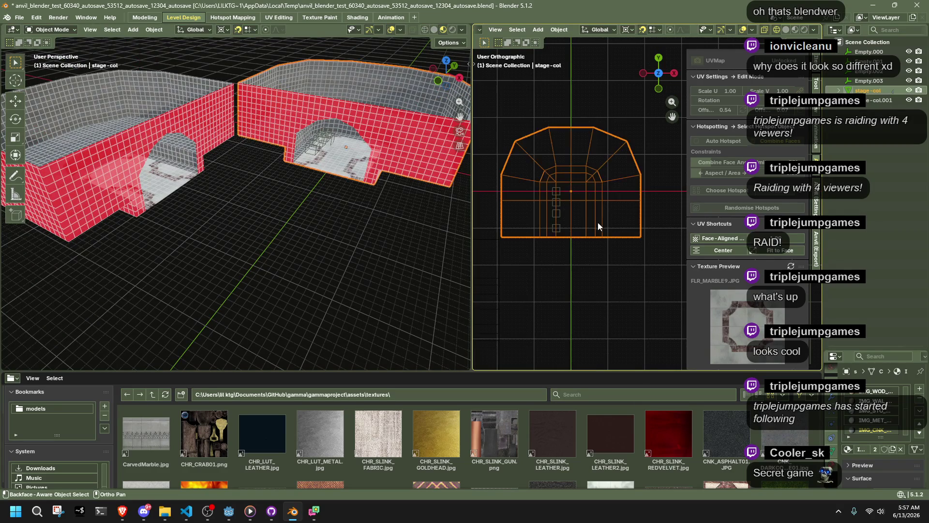
key(z)
scroll(616, 261, down, 2)
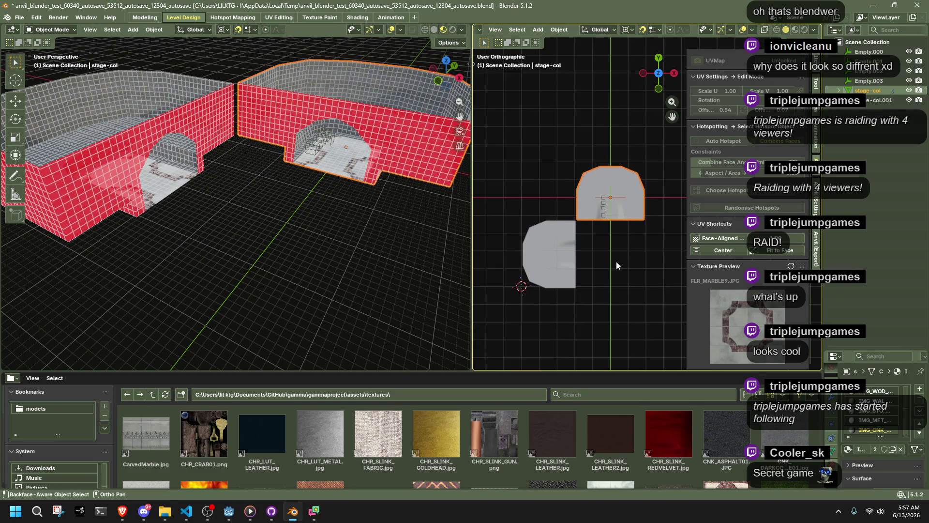
click(614, 261)
scroll(615, 262, up, 2)
mouse_move(605, 256)
shift+middle_down()
mouse_move(556, 279)
mouse_move(610, 227)
shift+middle_up()
click(797, 29)
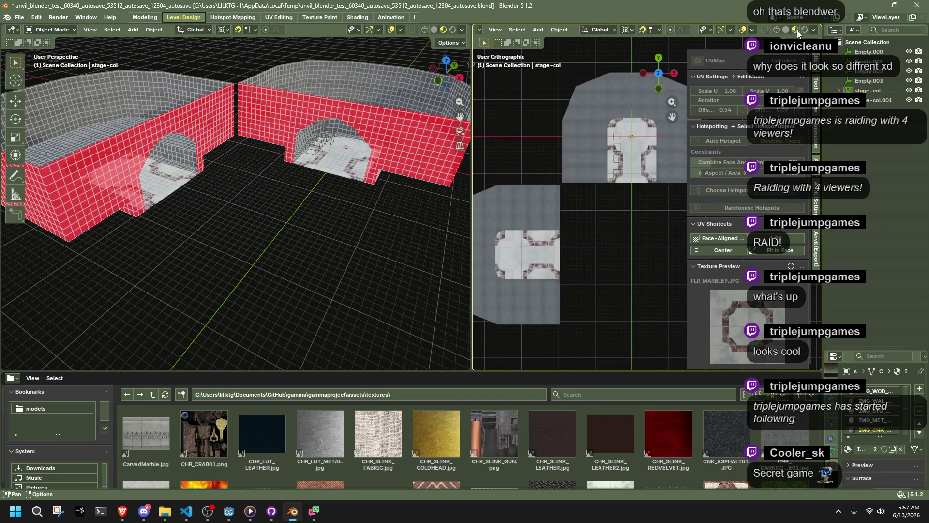
scroll(665, 230, up, 1)
Make stage-col.001 the active object in the left viewport.
middle_drag(192, 224, 189, 219)
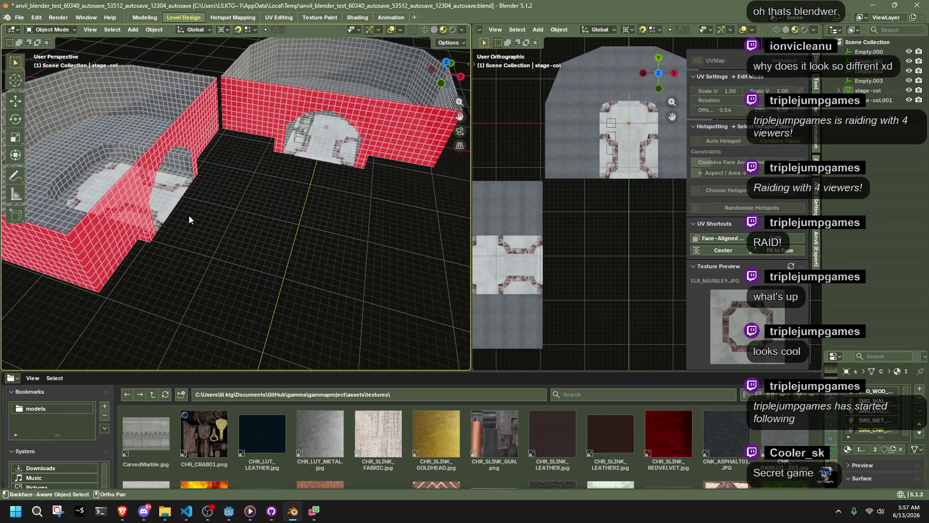
click(164, 173)
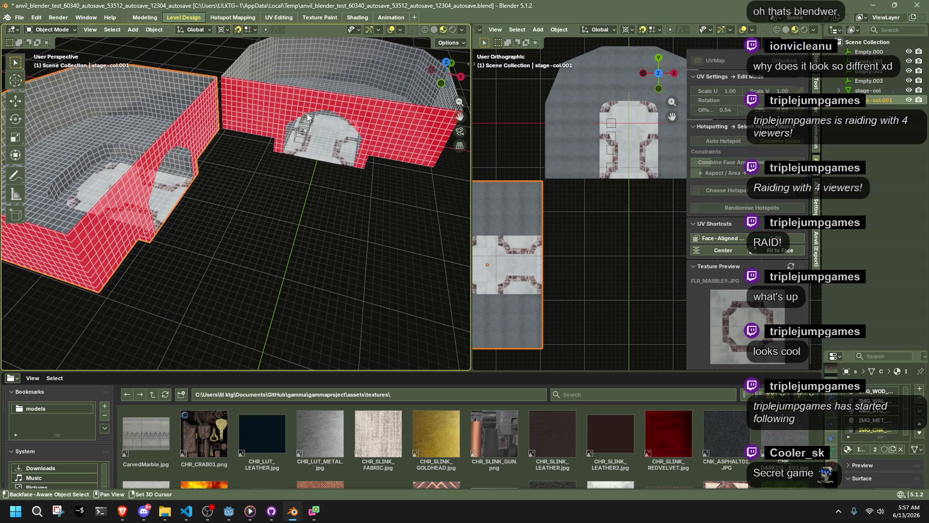
shift+click(308, 116)
click(252, 141)
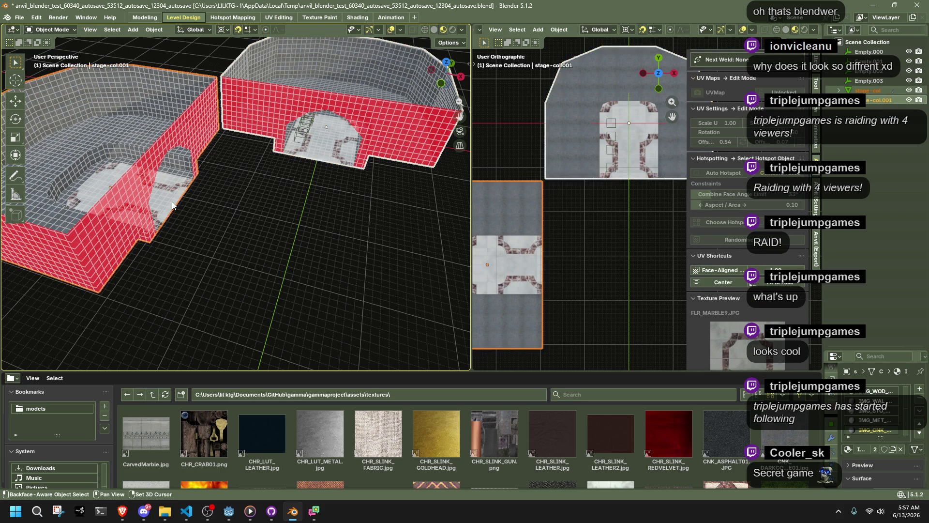
Select all of stage-col.001's geometry and run Mesh > Clean Up > Merge by Distance.
key(Tab)
scroll(161, 191, up, 2)
click(166, 223)
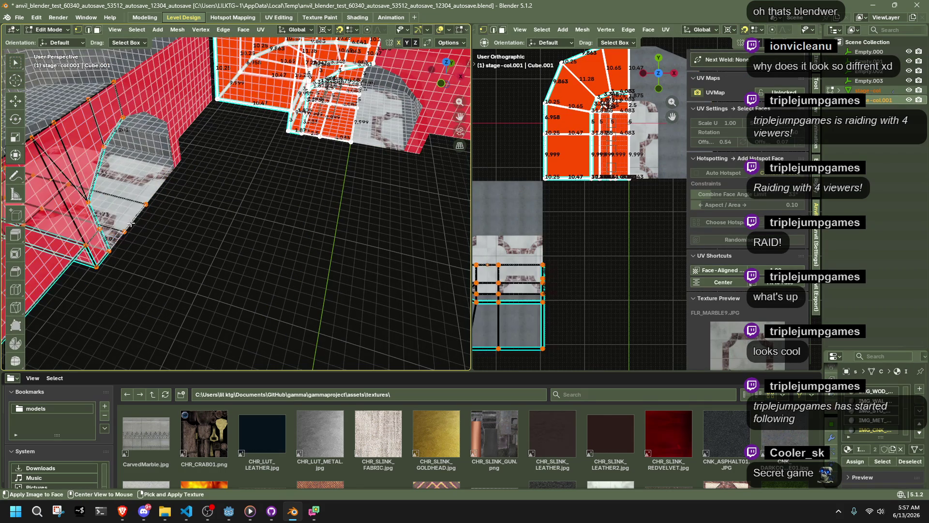
click(138, 225)
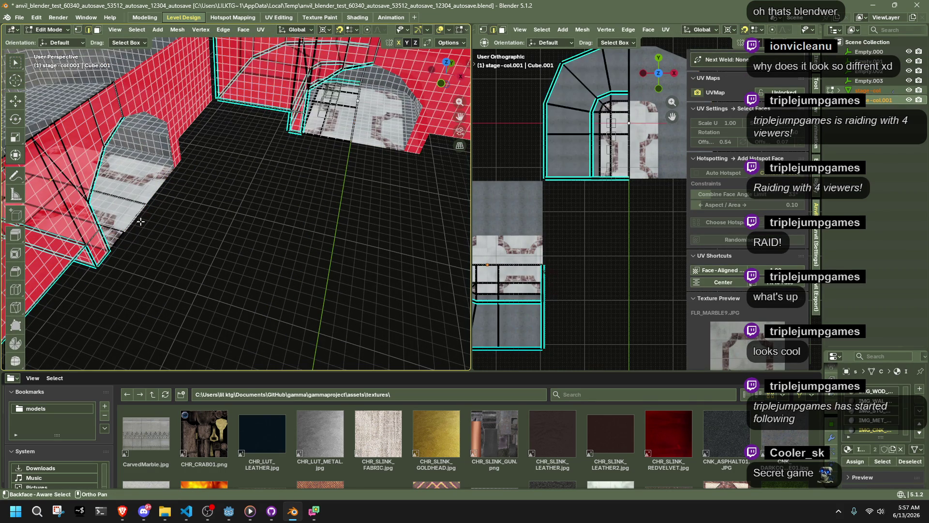
key(a)
scroll(228, 214, down, 3)
click(157, 33)
mouse_move(177, 34)
mouse_move(205, 267)
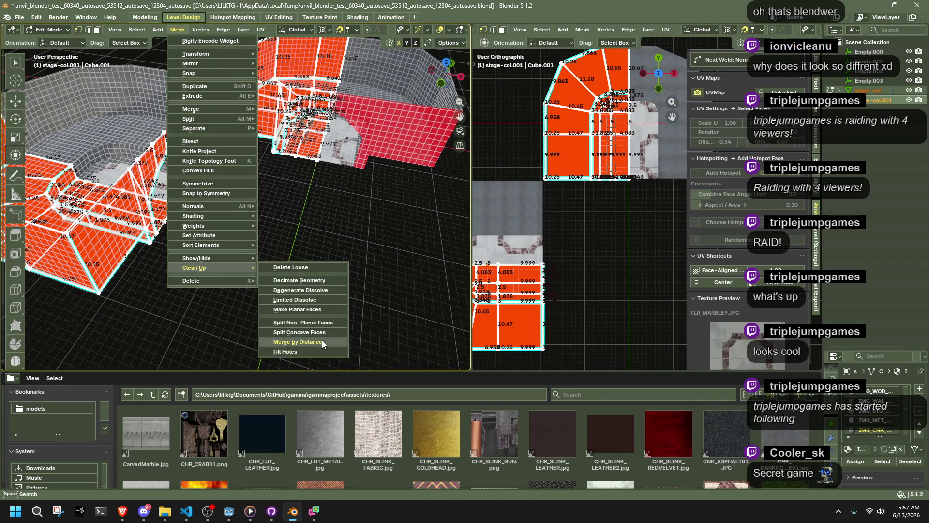
click(322, 340)
Check the left arch's edge loop in edge select mode, then leave Edit Mode.
mouse_move(293, 305)
middle_down()
mouse_move(449, 226)
mouse_move(199, 234)
middle_up()
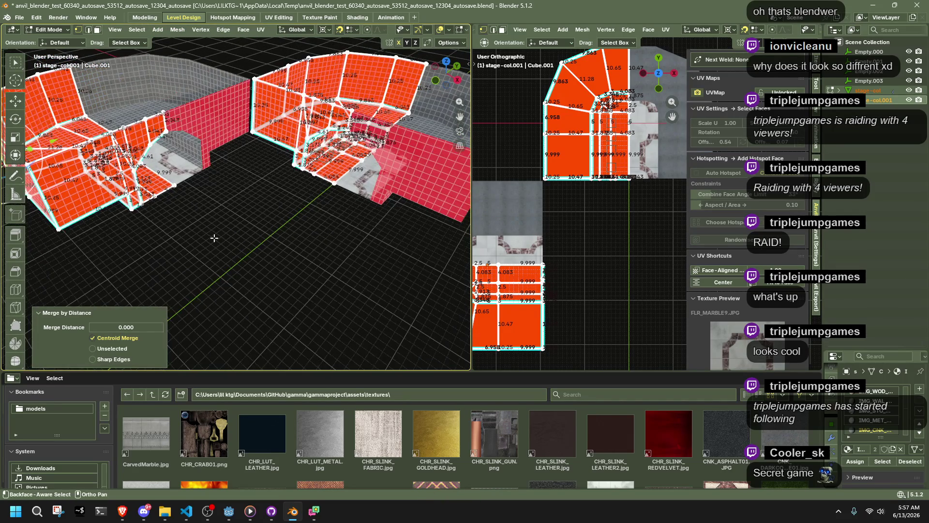
key(1)
scroll(136, 179, up, 4)
key(2)
alt+click(142, 159)
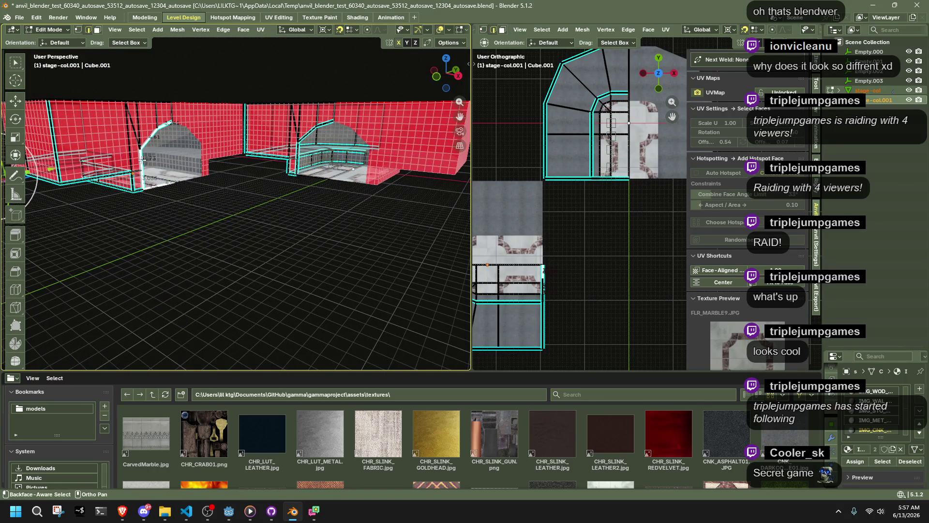
click(293, 141)
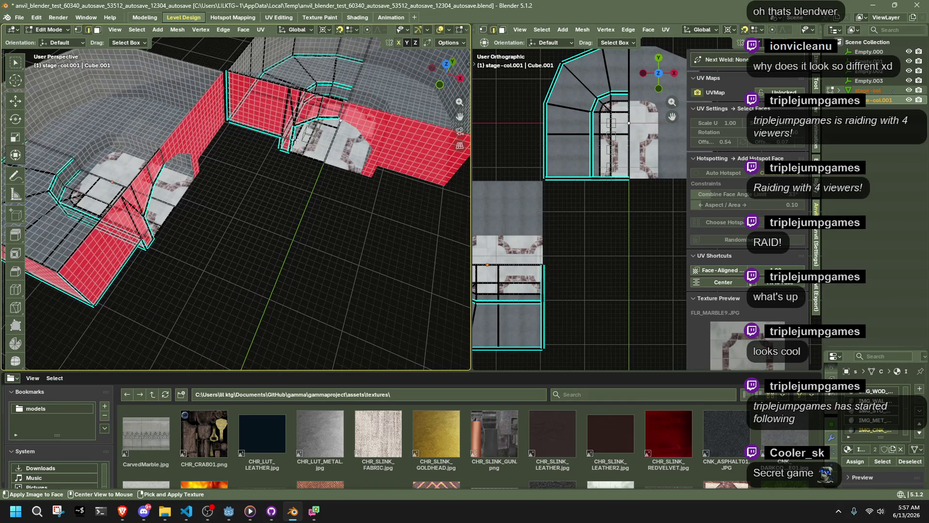
key(Tab)
mouse_move(293, 133)
middle_down()
mouse_move(293, 182)
mouse_move(309, 193)
mouse_move(293, 112)
mouse_move(275, 134)
mouse_move(304, 181)
middle_up()
scroll(274, 134, down, 3)
key(Tab)
scroll(264, 215, up, 4)
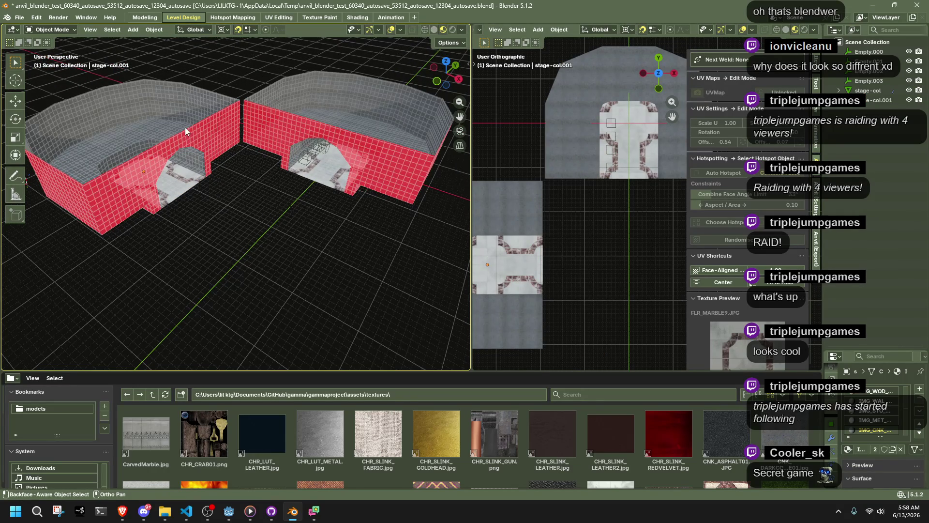
Select the slanted arch edge loop of stage-col.001 and move it about 1.5 along X.
click(158, 149)
scroll(128, 163, up, 4)
middle_drag(128, 163, 324, 197)
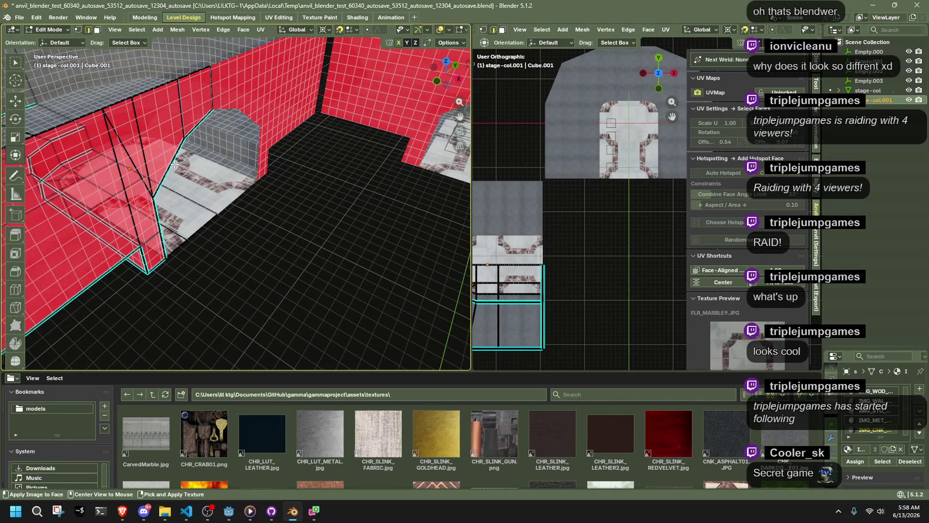
key(alt+a)
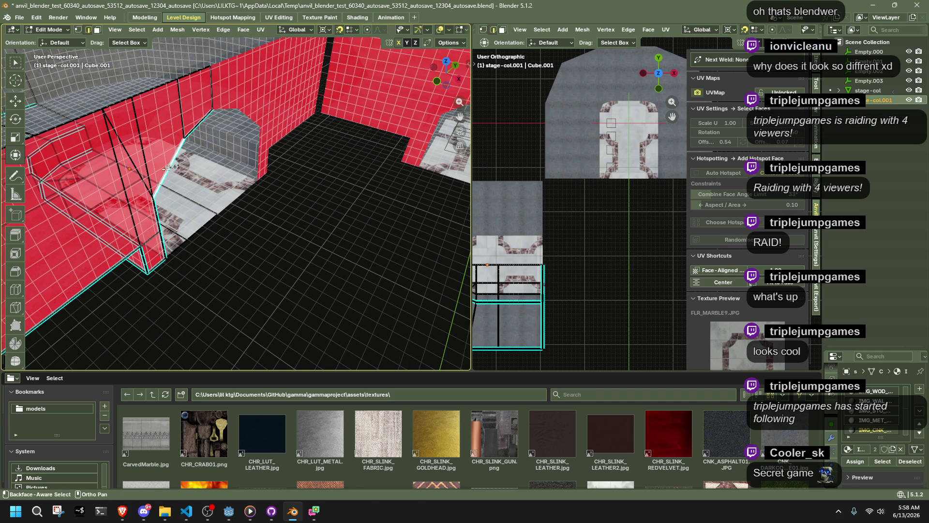
ctrl+click(189, 173)
key(ctrl+z)
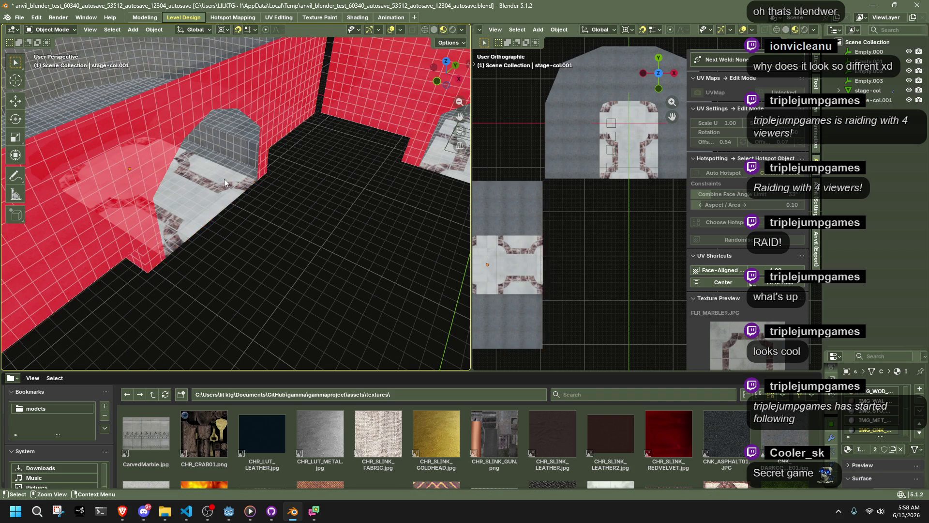
shift+click(193, 150)
alt+shift+click(180, 156)
key(g)
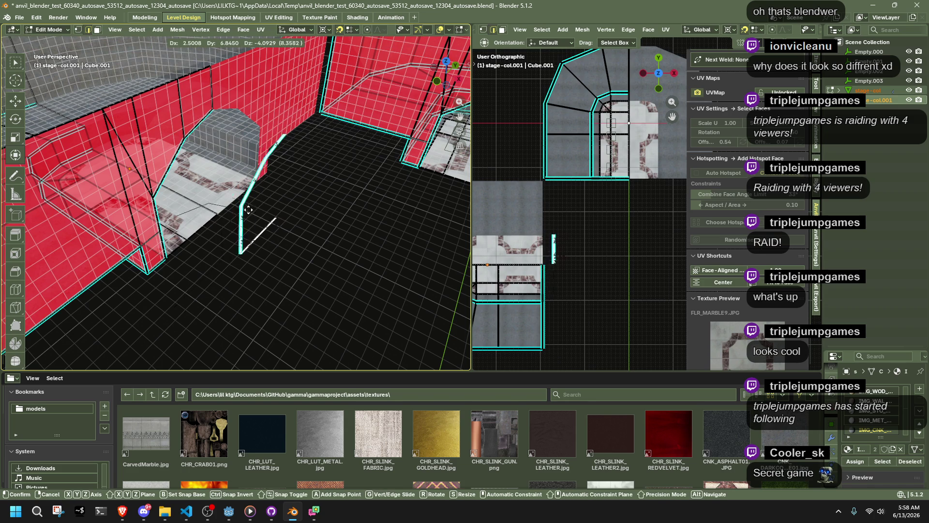
key(x)
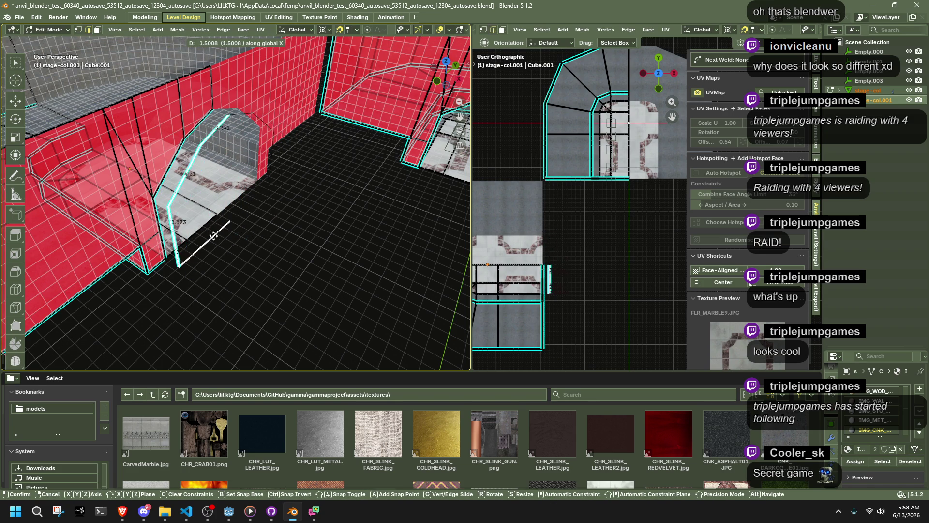
click(212, 233)
Switch to editing stage-col and move the selected edge 7.5 along Y.
click(346, 265)
middle_drag(347, 265, 272, 260)
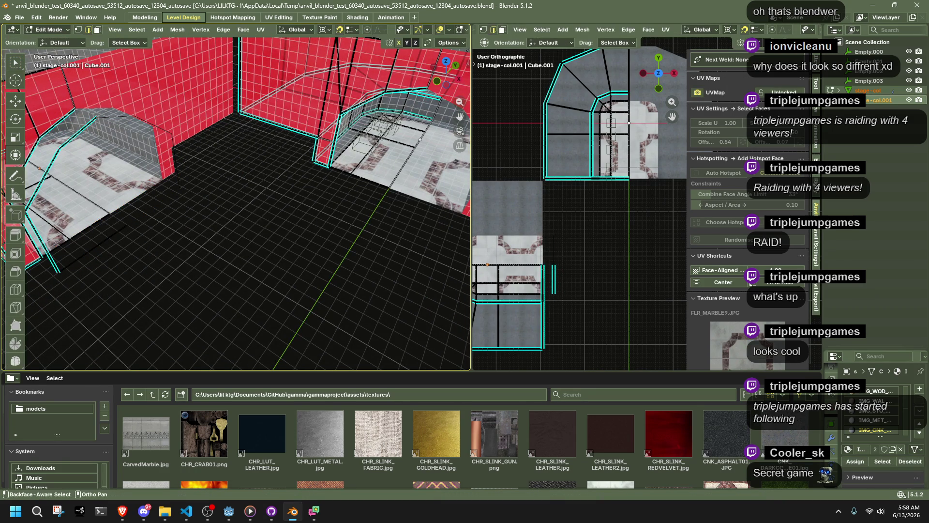
middle_drag(337, 132, 329, 175)
key(Tab)
click(356, 131)
key(Tab)
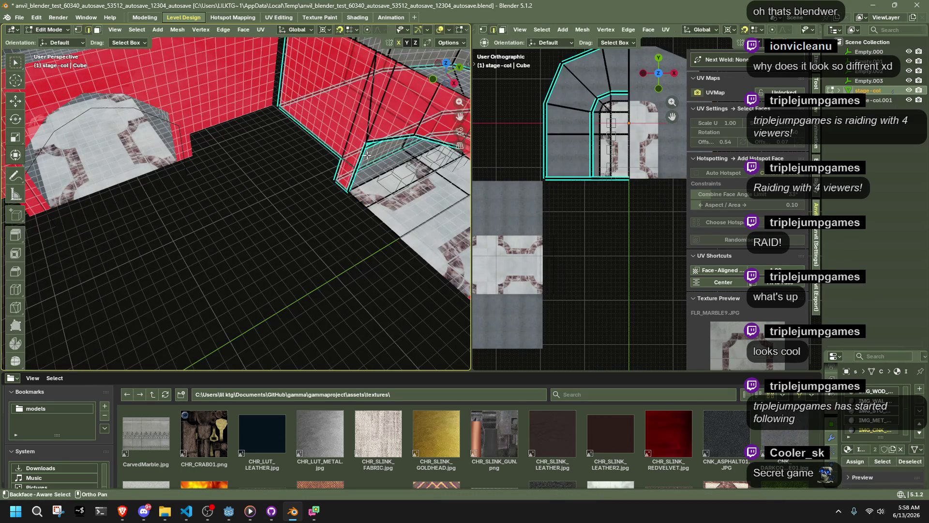
middle_drag(355, 132, 362, 165)
key(g)
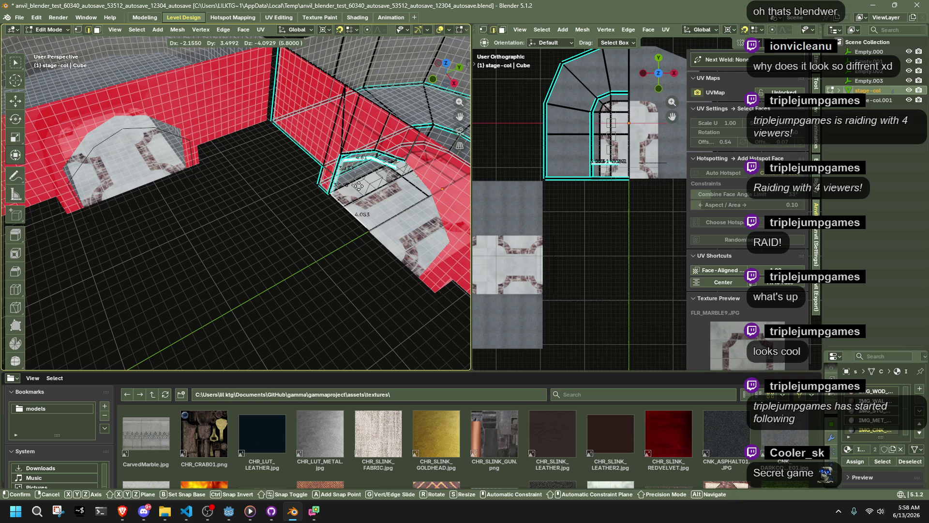
key(y)
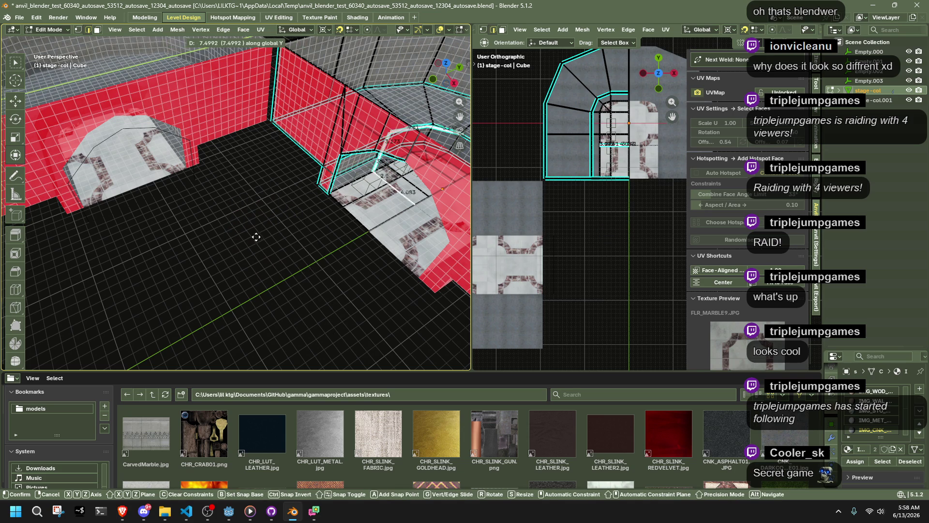
click(259, 236)
Duplicate the edge 2.5 units along Y, clear the selection and return to Object Mode.
mouse_move(245, 234)
middle_down()
mouse_move(342, 220)
mouse_move(322, 210)
middle_up()
key(g)
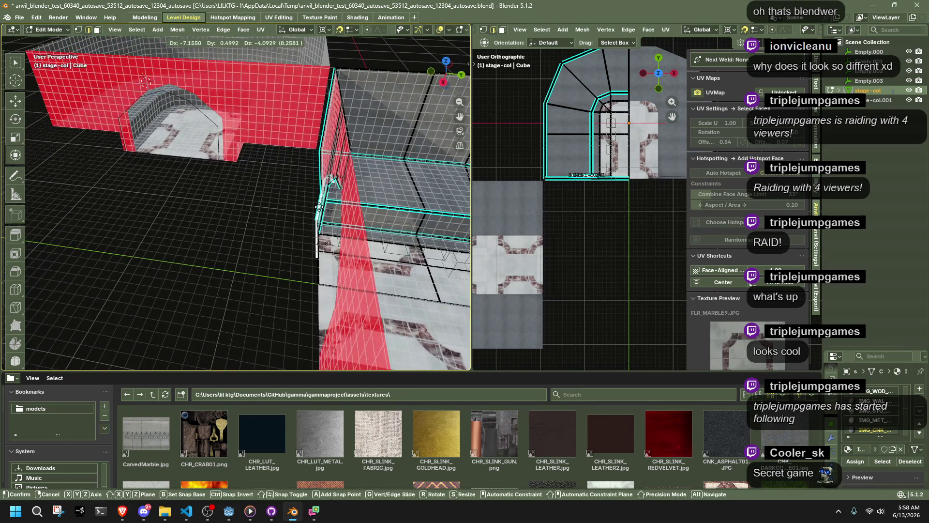
key(y)
key(y)
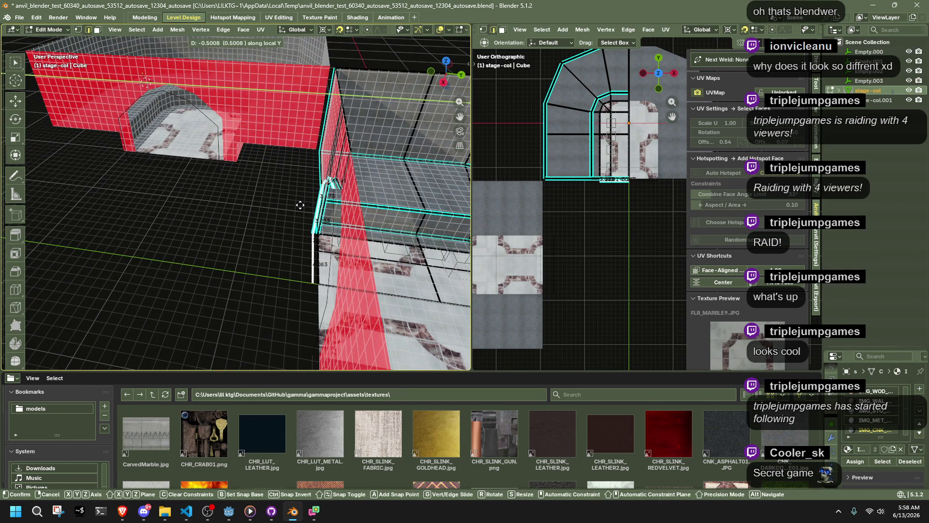
click(291, 203)
middle_drag(209, 205, 233, 229)
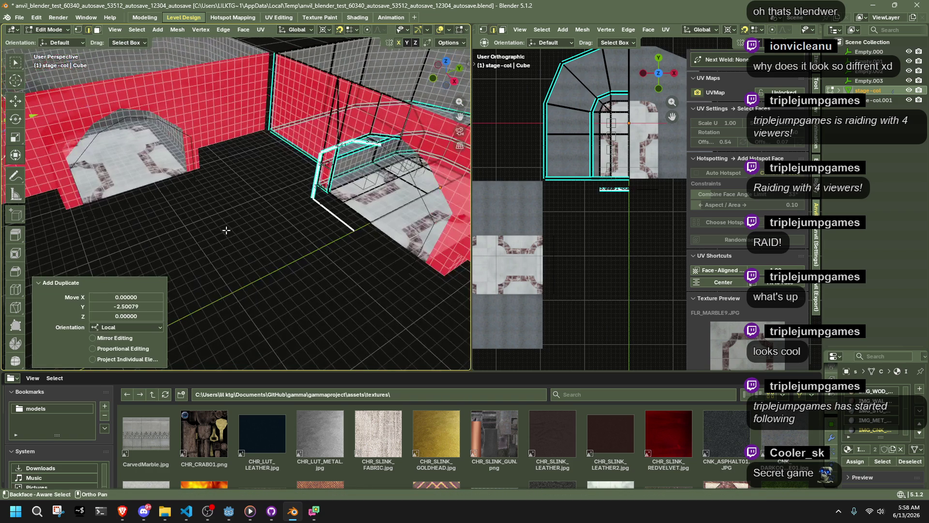
key(alt+a)
key(a)
key(alt+a)
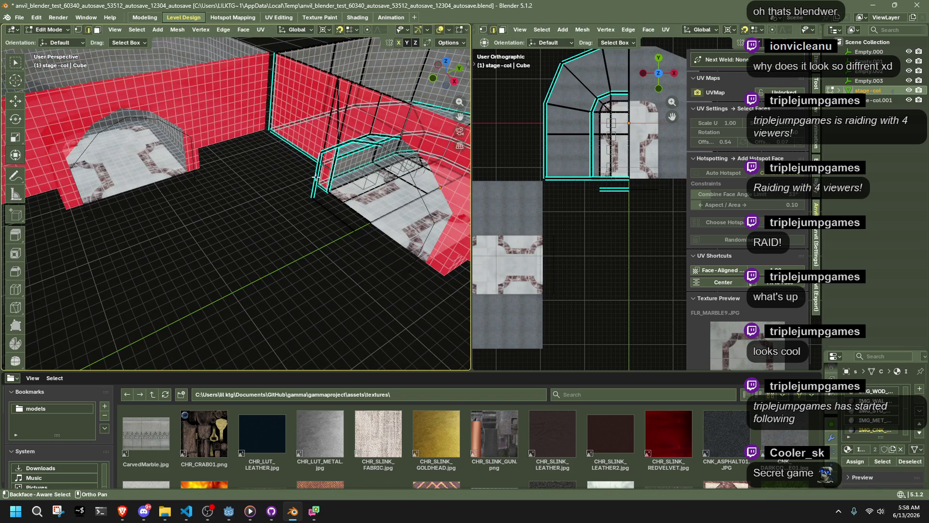
key(Tab)
click(150, 31)
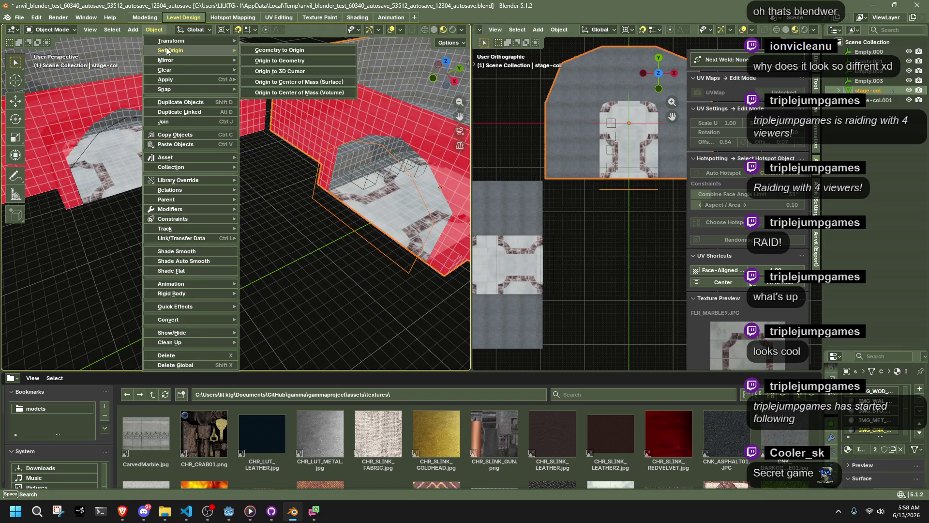
Separate all the meshes into their loose parts.
key(a)
key(Tab)
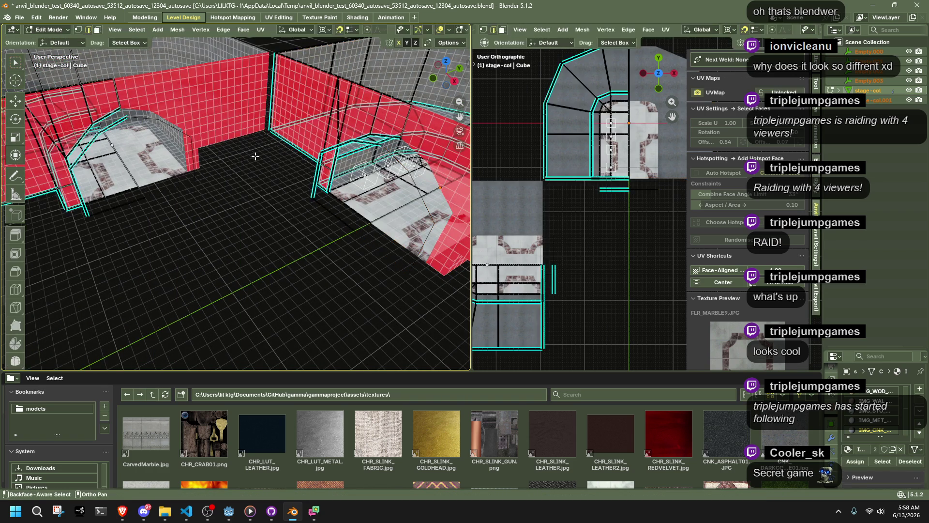
key(a)
click(170, 30)
mouse_move(199, 129)
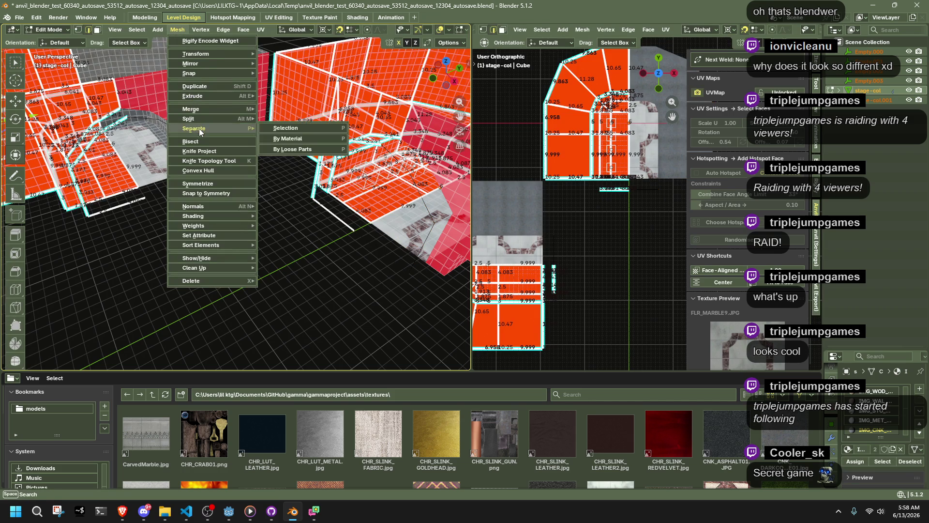
click(320, 154)
key(Tab)
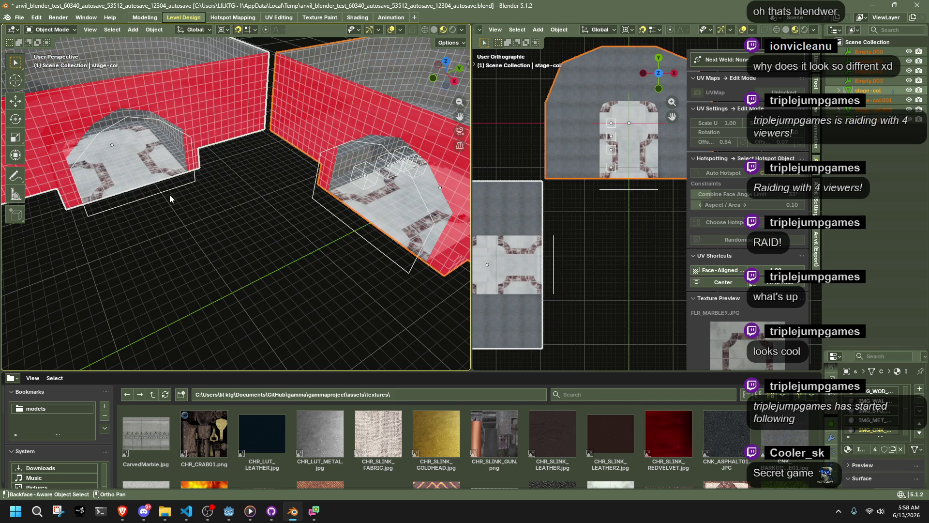
Select the separated arch pieces and the thin loose piece beside the stage-col.001 wall.
click(187, 141)
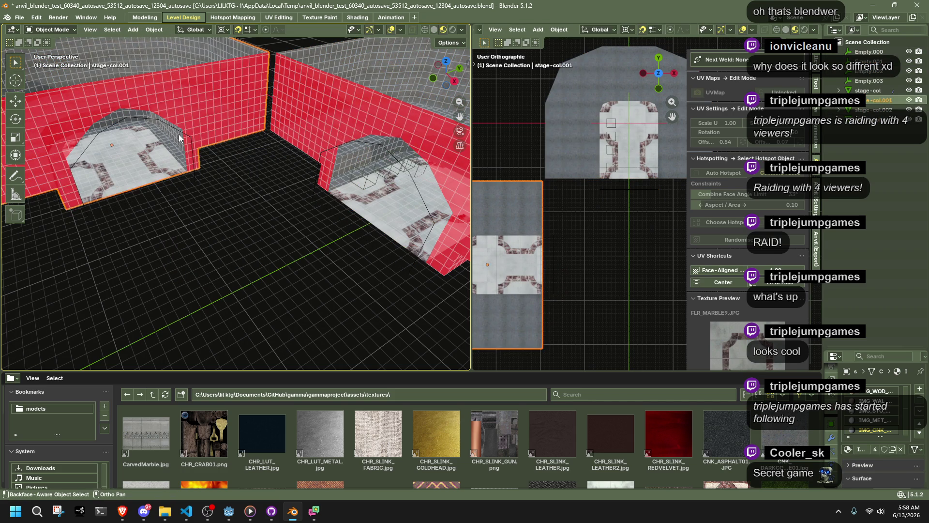
mouse_move(88, 149)
middle_down()
mouse_move(190, 132)
mouse_move(211, 198)
middle_up()
click(199, 154)
mouse_move(241, 275)
mouse_down()
mouse_move(182, 167)
mouse_move(198, 175)
mouse_up()
mouse_move(199, 176)
middle_down()
mouse_move(178, 193)
mouse_move(183, 165)
mouse_move(269, 188)
middle_up()
mouse_move(269, 187)
mouse_down()
mouse_move(298, 232)
mouse_move(286, 229)
mouse_up()
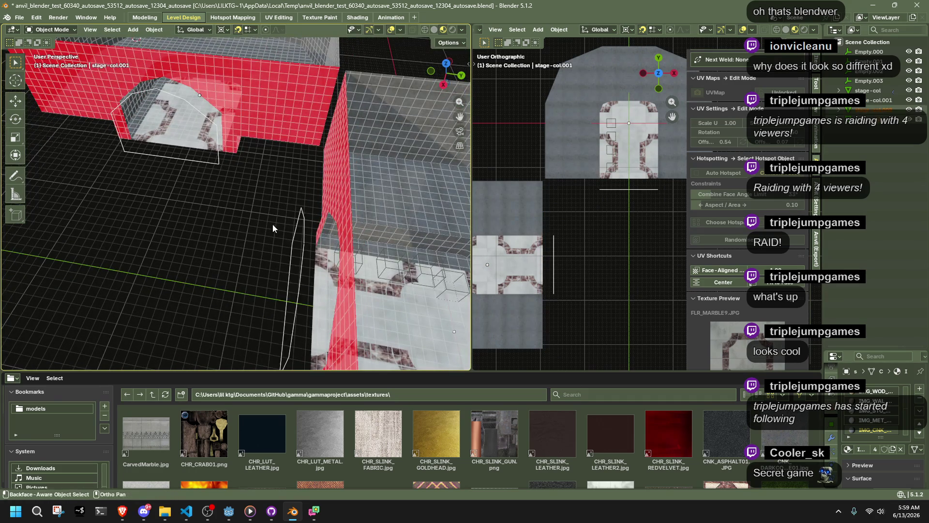
middle_drag(286, 228, 288, 199)
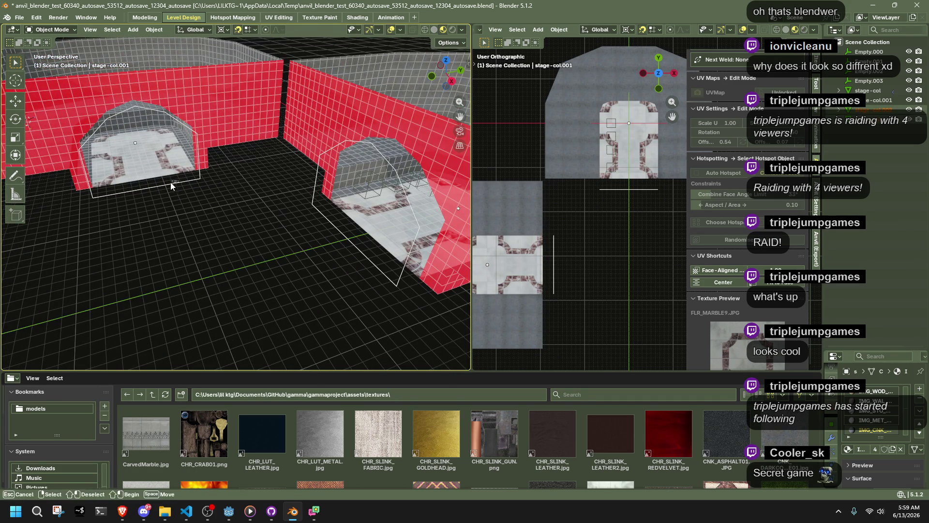
click(136, 141)
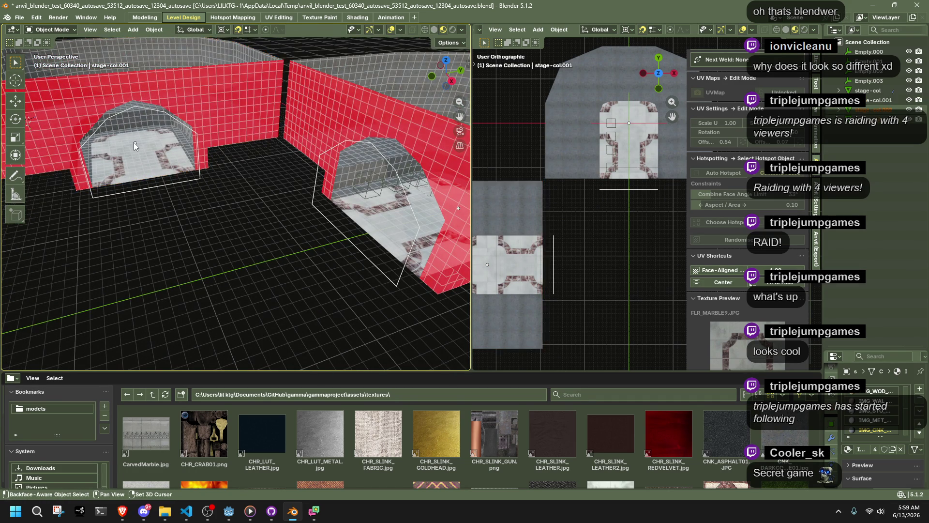
click(135, 144)
mouse_move(139, 171)
middle_down()
mouse_move(266, 215)
mouse_move(167, 236)
mouse_move(233, 230)
mouse_move(261, 316)
mouse_move(272, 314)
middle_up()
drag(272, 313, 202, 213)
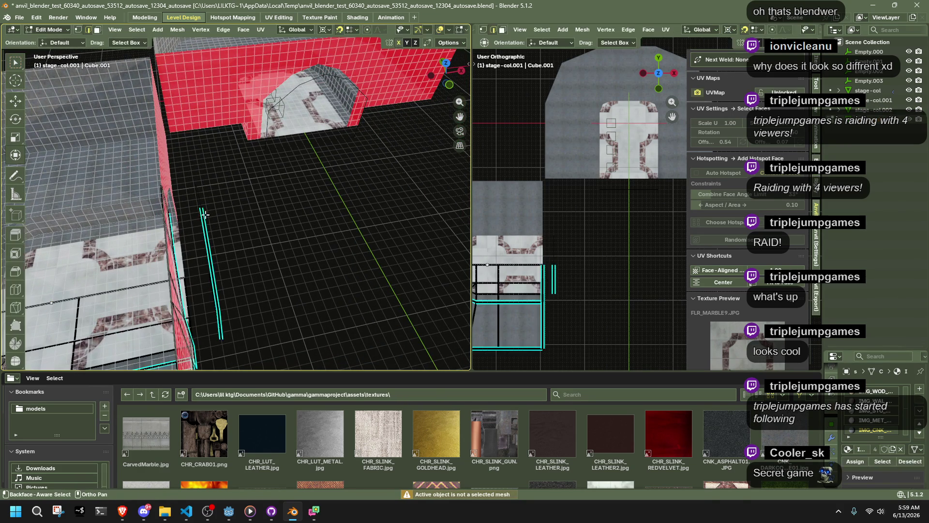
shift+click(263, 150)
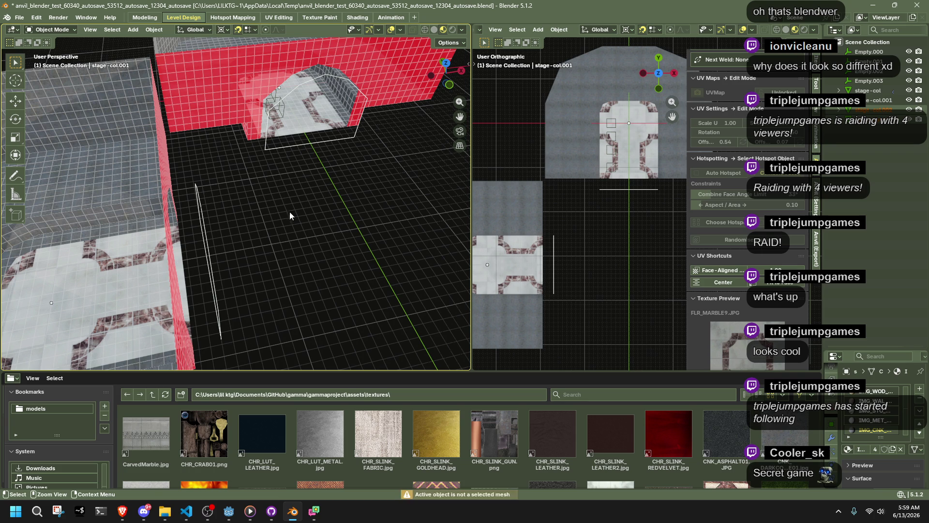
mouse_move(282, 220)
middle_down()
mouse_move(309, 209)
mouse_move(327, 173)
mouse_move(289, 116)
mouse_move(301, 109)
middle_up()
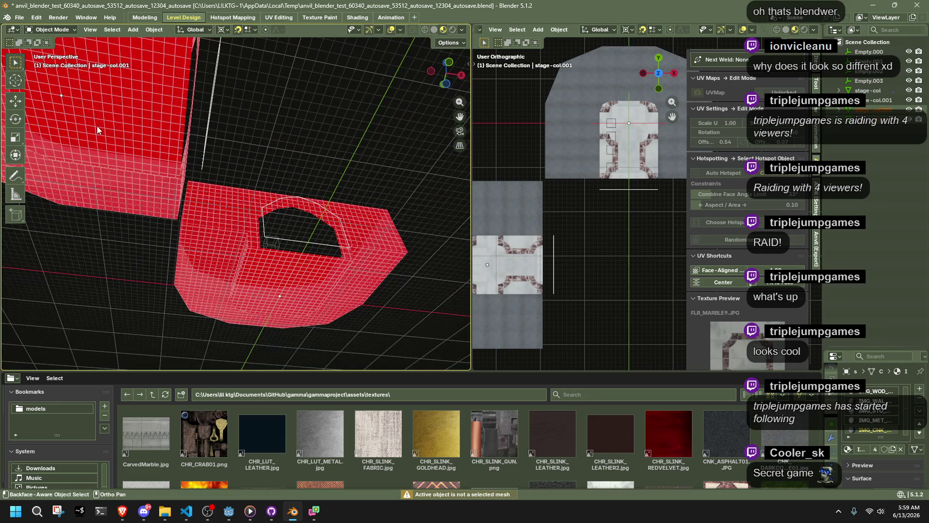
Hide the large red room object and box-select the arch outline curve.
middle_drag(106, 129, 237, 189)
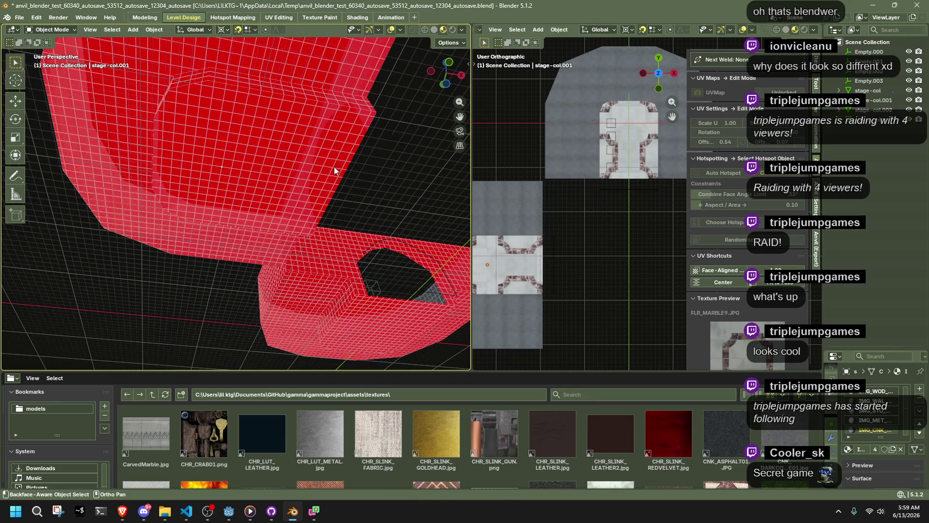
click(307, 175)
key(h)
mouse_move(310, 174)
middle_down()
mouse_move(307, 203)
mouse_move(330, 260)
mouse_move(376, 254)
middle_up()
mouse_move(347, 262)
mouse_down()
mouse_move(40, 303)
mouse_move(2, 192)
mouse_up()
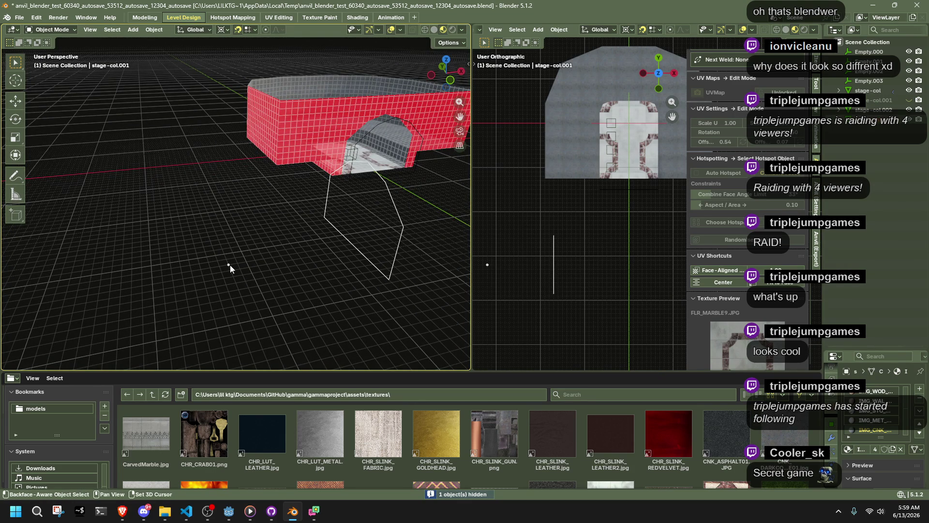
In the Modeling workspace, delete stage-col.002's Subdivision modifier and apply its Mirror.
click(155, 20)
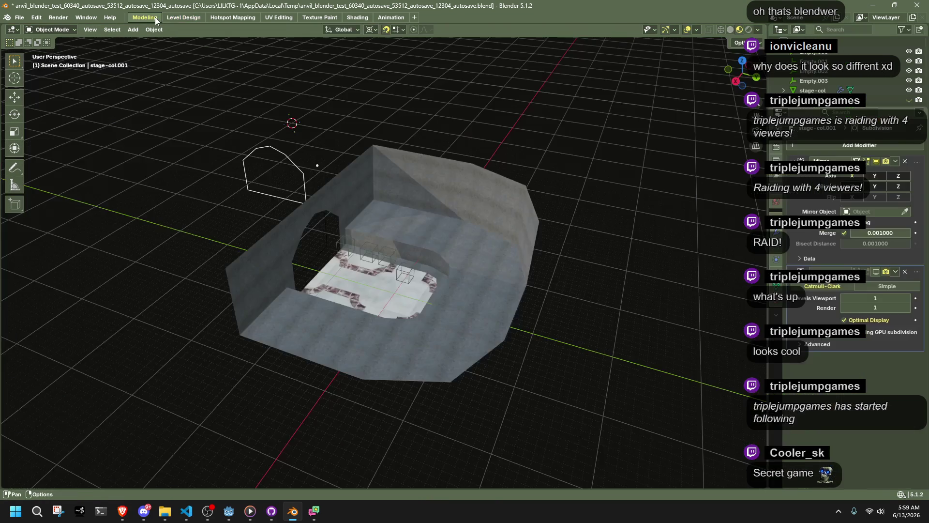
middle_drag(295, 167, 329, 170)
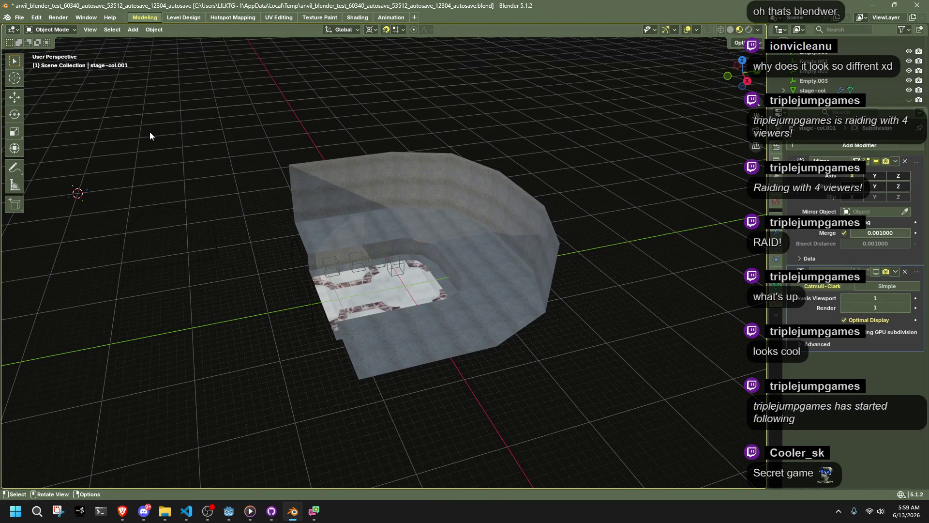
click(194, 254)
middle_drag(194, 254, 533, 242)
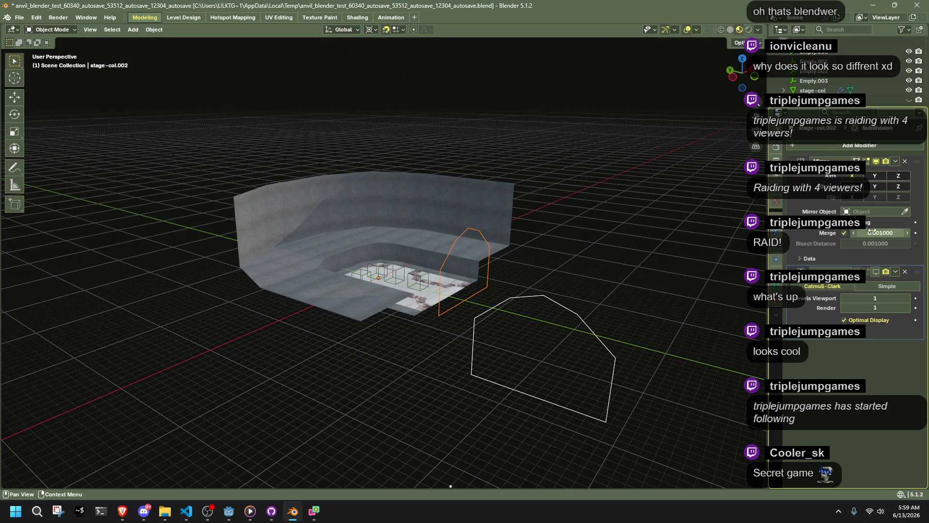
click(905, 271)
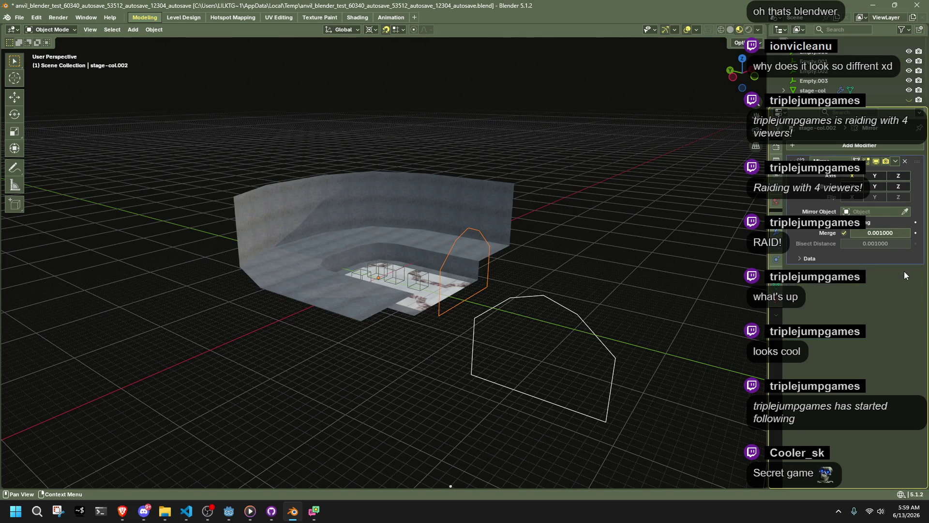
click(895, 161)
click(867, 174)
mouse_move(702, 237)
middle_down()
mouse_move(645, 276)
mouse_move(457, 315)
middle_up()
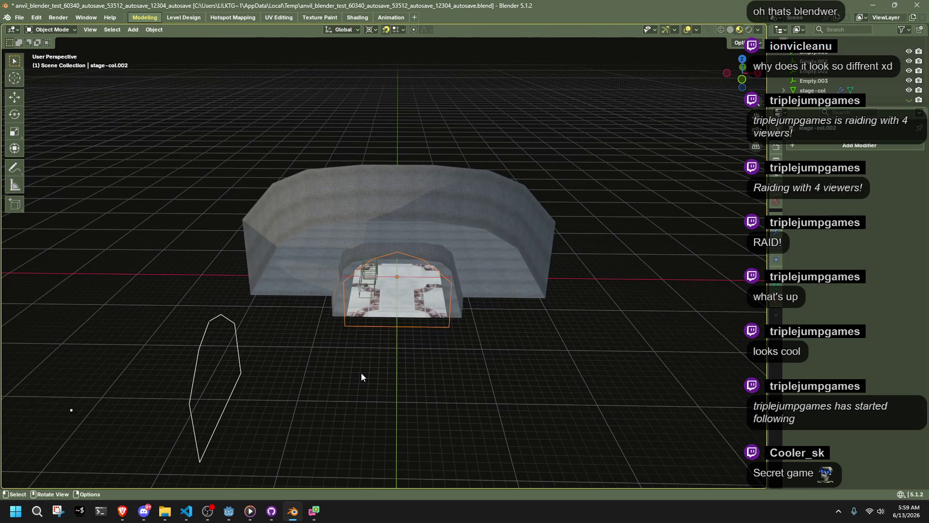
Select stage-col, stage-col.002 and stage-col.003 and inspect the arch vertices in Edit Mode.
click(289, 262)
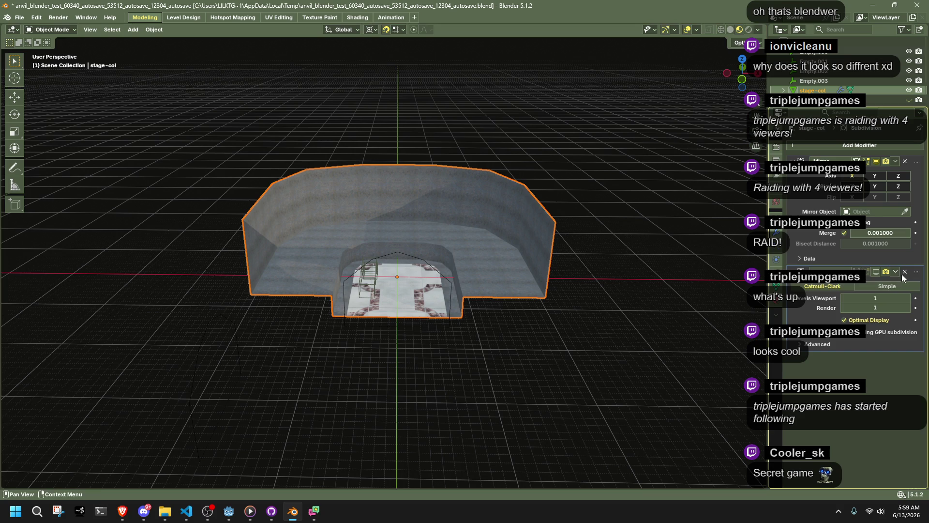
click(345, 316)
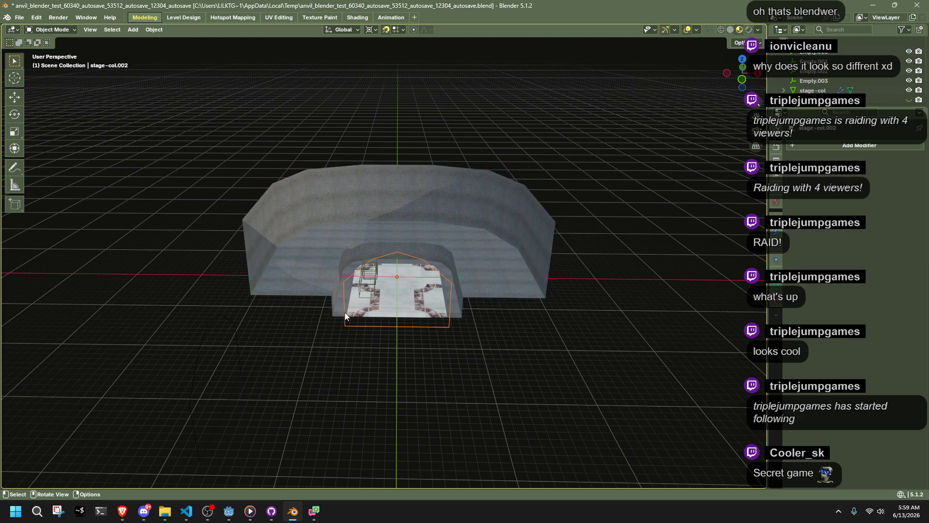
shift+click(238, 348)
key(Tab)
mouse_move(326, 345)
middle_down()
mouse_move(501, 369)
mouse_move(601, 372)
middle_up()
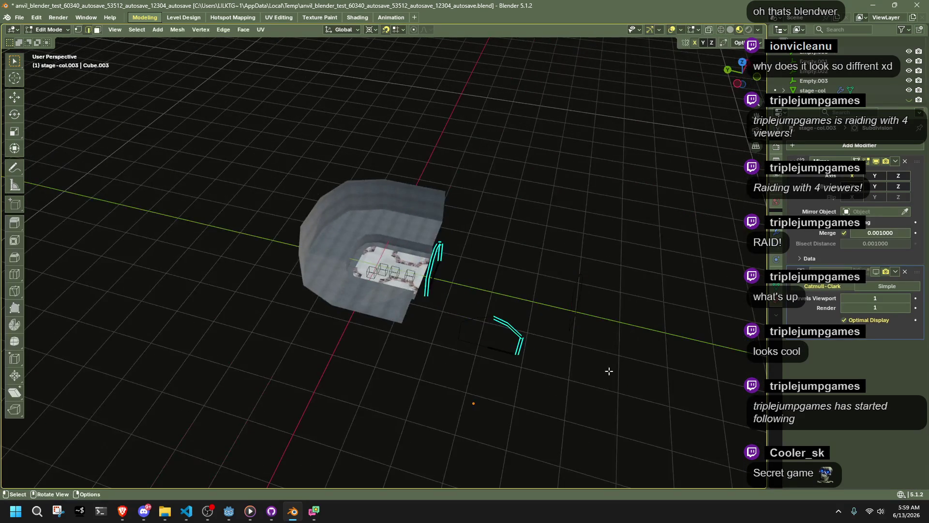
drag(620, 352, 549, 254)
key(Tab)
Remove the Mirror from the arch curve outline, then undo the change.
click(587, 316)
click(579, 295)
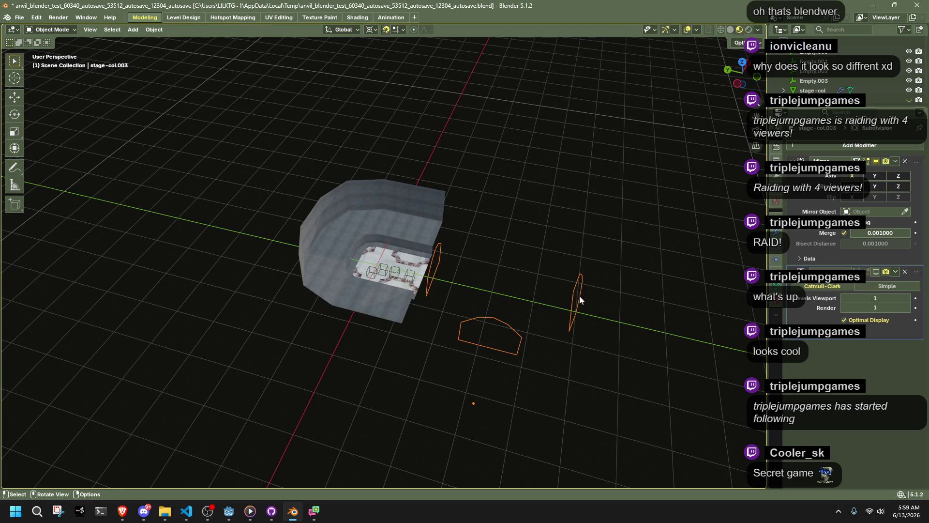
key(Tab)
mouse_move(612, 311)
middle_down()
mouse_move(571, 274)
mouse_move(579, 263)
mouse_move(643, 282)
mouse_move(635, 288)
middle_up()
key(Tab)
click(905, 161)
key(Tab)
key(ctrl+z)
key(ctrl+z)
key(ctrl+z)
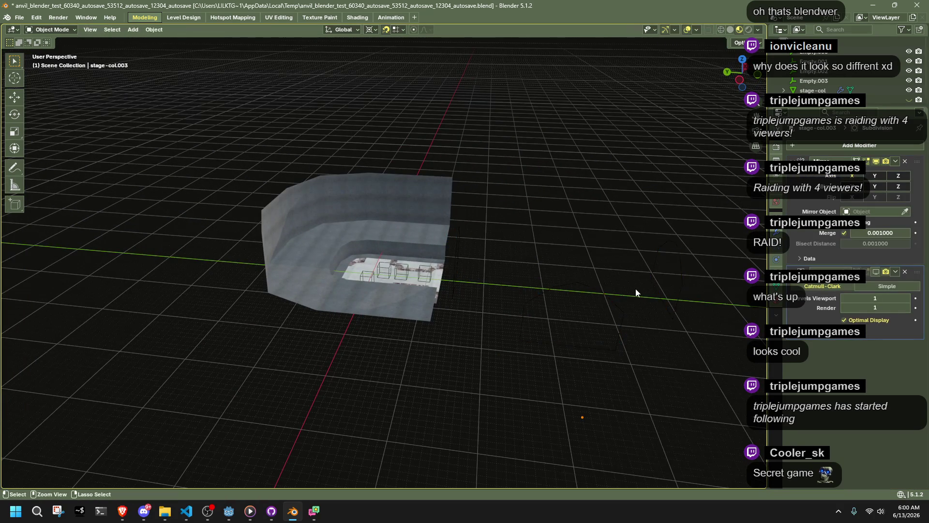
key(ctrl+z)
key(ctrl+z)
key(ctrl+z)
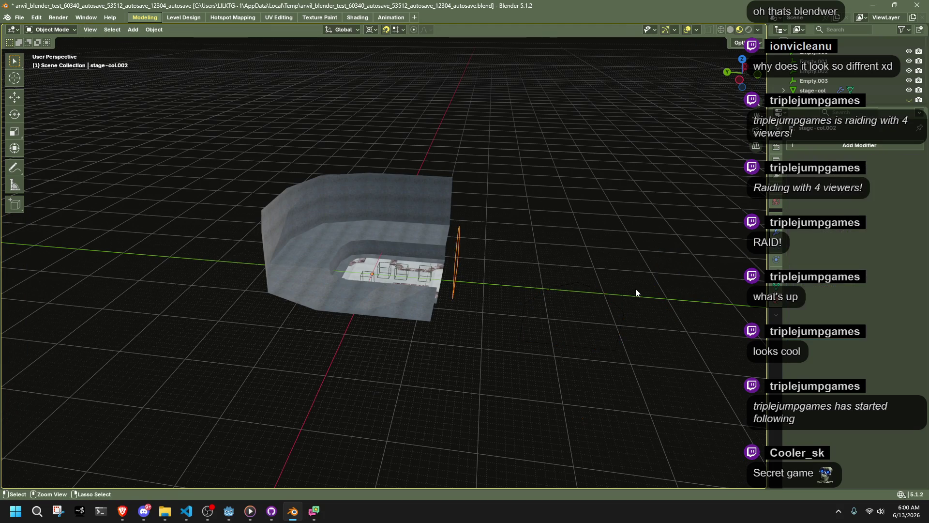
key(ctrl+z)
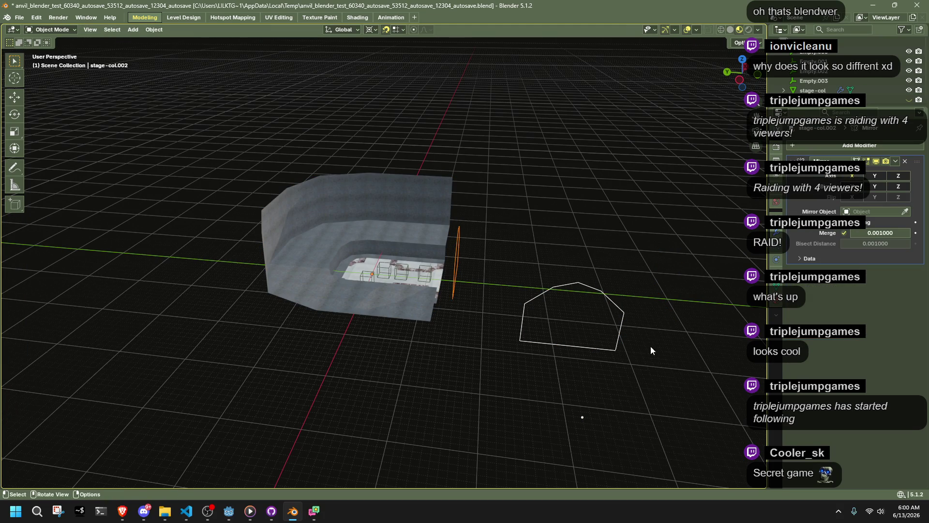
Apply the Mirror on the pentagon arch outline, then edit both arch outlines together.
click(594, 347)
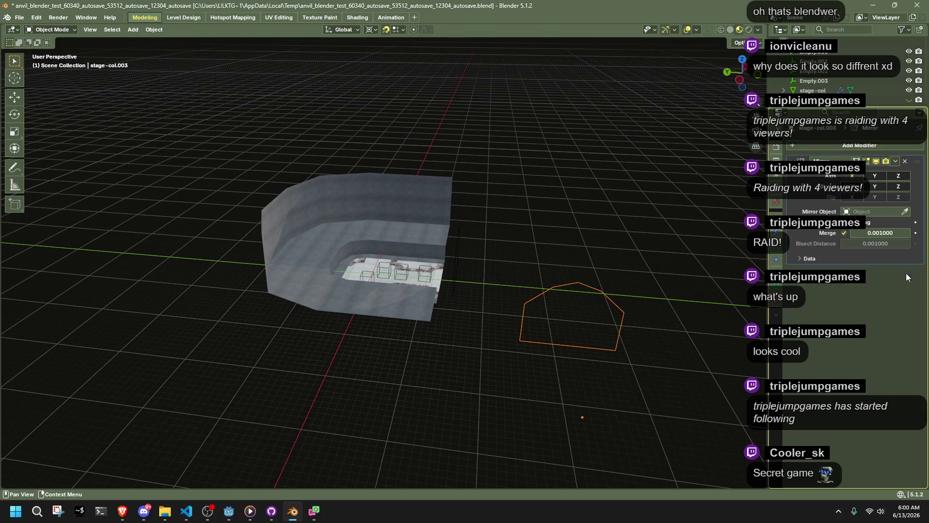
right_click(888, 162)
click(881, 175)
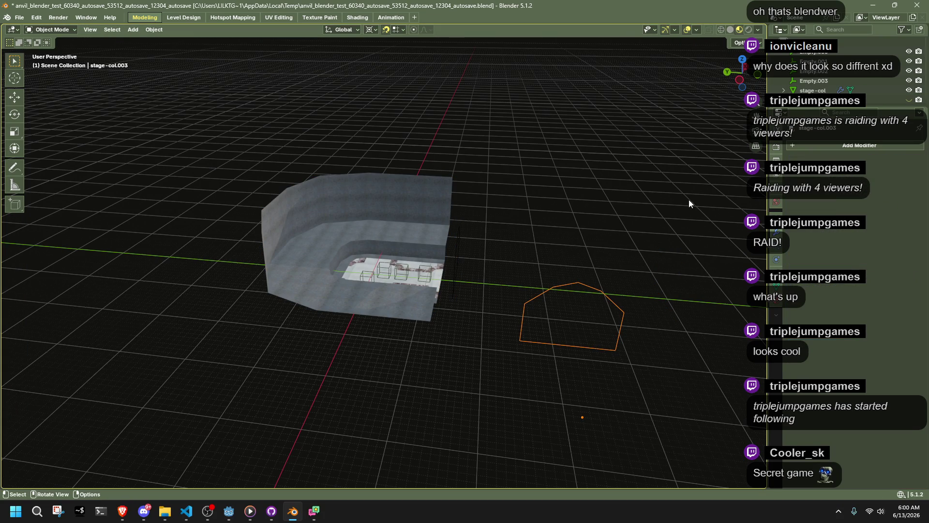
click(462, 260)
click(565, 287)
click(580, 272)
mouse_move(580, 272)
middle_down()
mouse_move(369, 263)
mouse_move(430, 272)
middle_up()
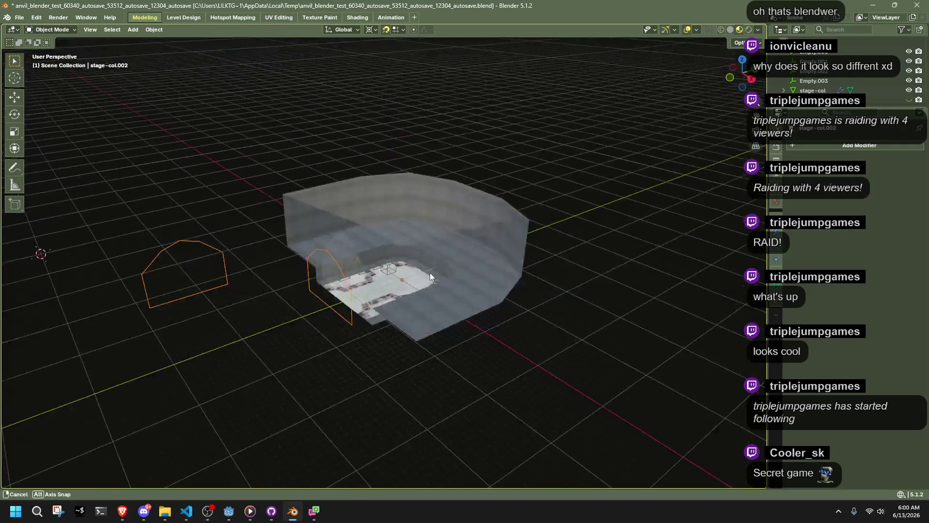
key(Tab)
Bridge the left and right arch edge loops with 3 cuts.
alt+click(163, 246)
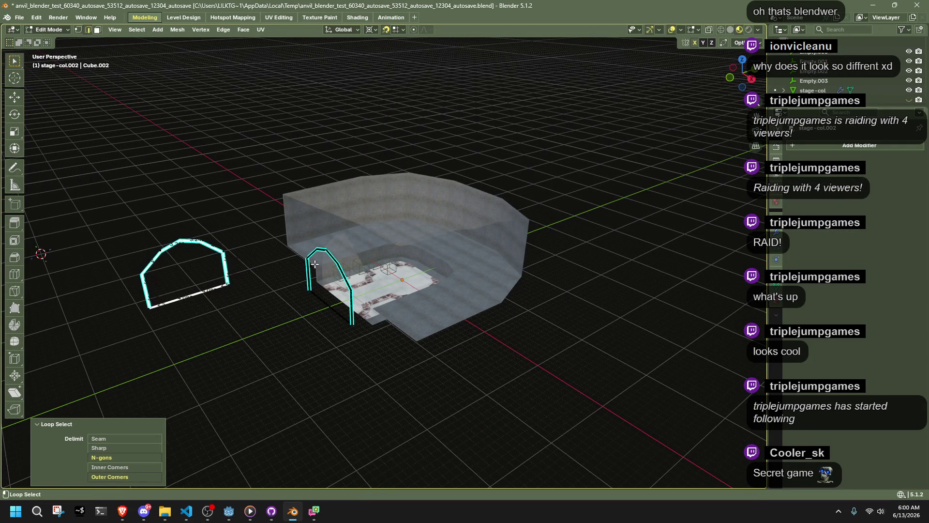
alt+shift+click(317, 248)
click(223, 29)
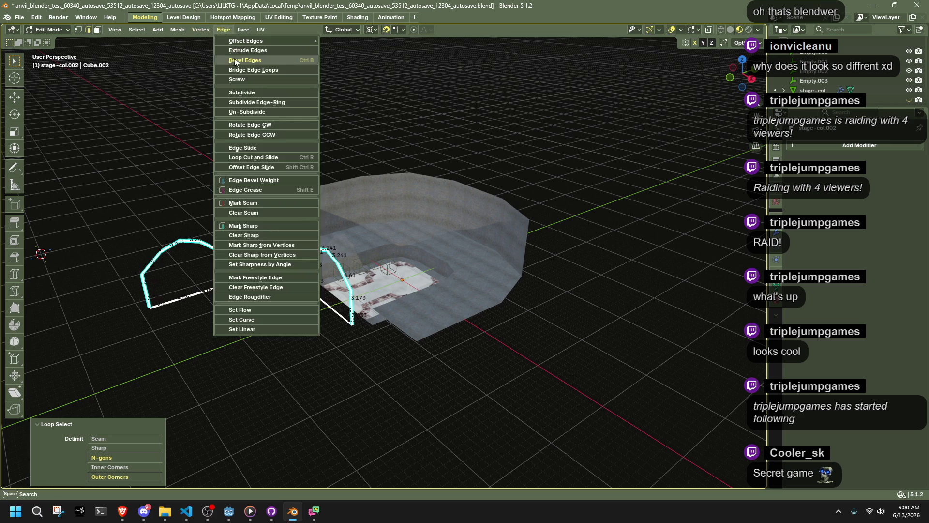
click(240, 66)
mouse_move(368, 174)
middle_down()
mouse_move(379, 179)
mouse_move(182, 435)
middle_up()
click(160, 434)
click(160, 434)
click(160, 433)
From top view, adjust the bridge smoothness and reset it to 1.000.
mouse_move(160, 434)
middle_down()
mouse_move(251, 425)
mouse_move(484, 300)
mouse_move(702, 200)
middle_up()
click(742, 77)
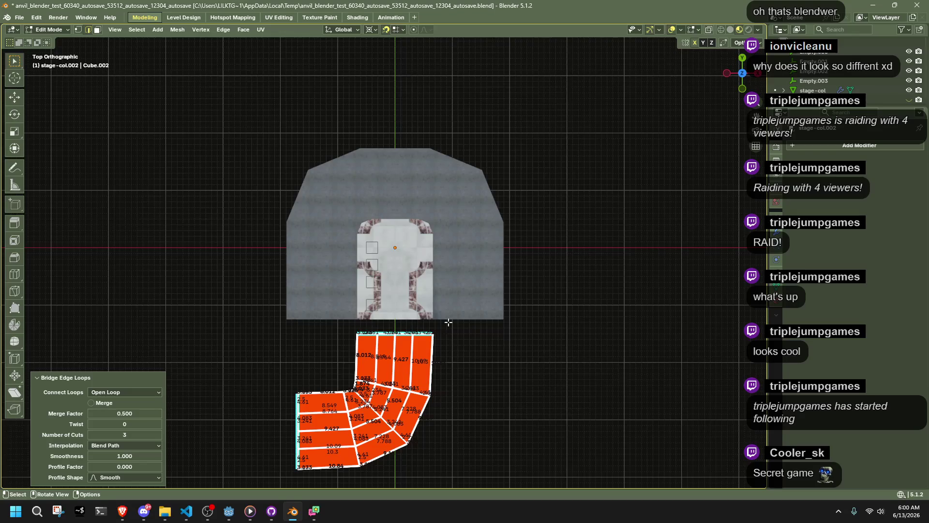
shift+middle_drag(222, 484, 222, 430)
mouse_move(111, 455)
mouse_down()
mouse_move(140, 456)
mouse_move(116, 456)
mouse_up()
scroll(283, 349, up, 2)
scroll(283, 349, up, 5)
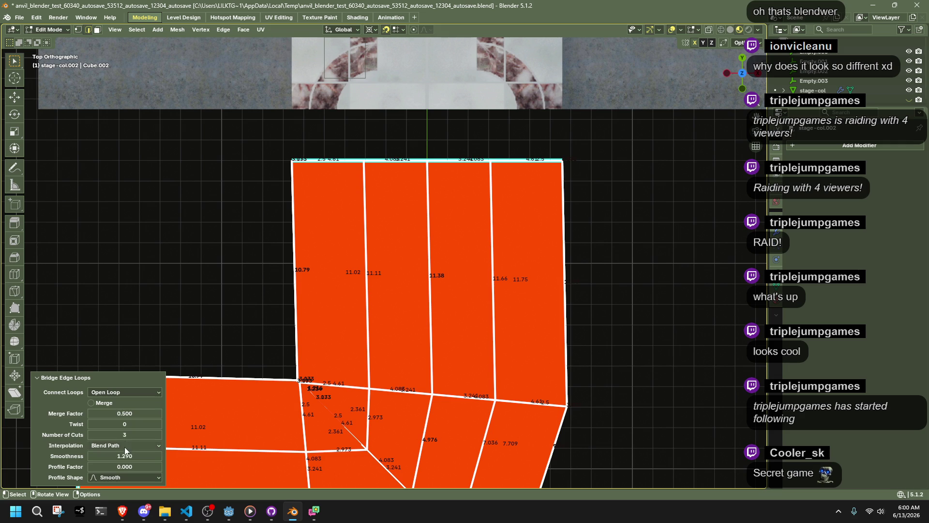
drag(127, 456, 104, 454)
right_click(104, 455)
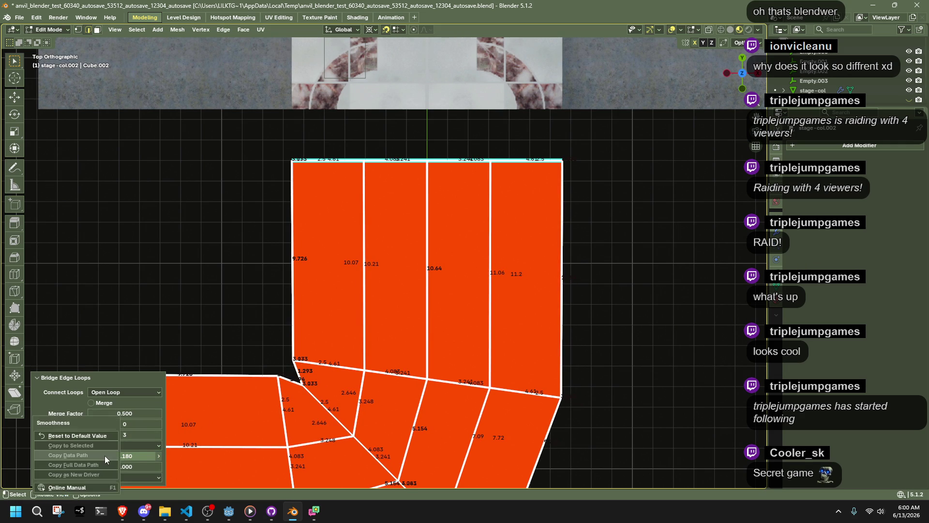
click(78, 435)
Keep 3 cuts, set merge factor 0 and profile factor about -0.18.
scroll(125, 425, down, 3)
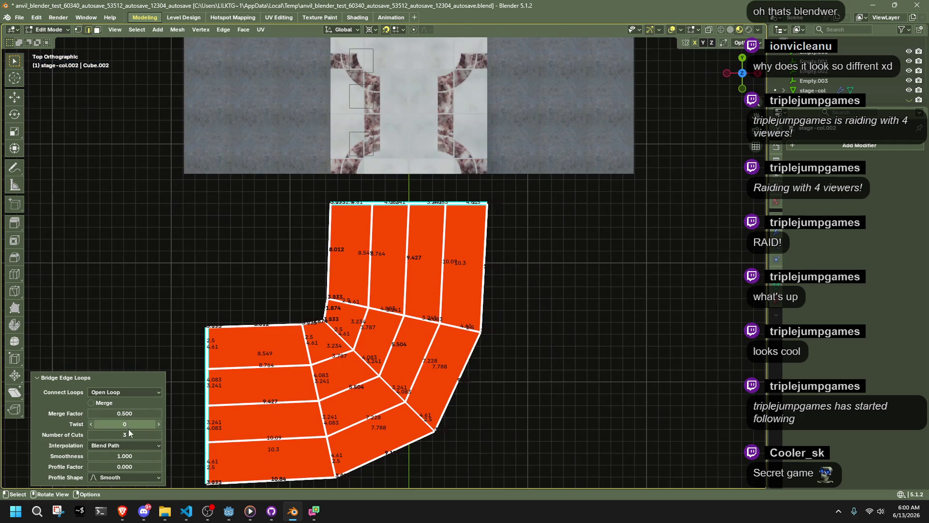
click(157, 435)
mouse_move(154, 437)
mouse_down()
mouse_move(138, 437)
mouse_move(125, 414)
mouse_move(112, 414)
mouse_up()
mouse_move(125, 466)
mouse_down()
mouse_move(145, 466)
mouse_move(107, 467)
mouse_up()
mouse_move(436, 315)
middle_down()
mouse_move(438, 271)
mouse_move(624, 275)
mouse_move(431, 328)
middle_up()
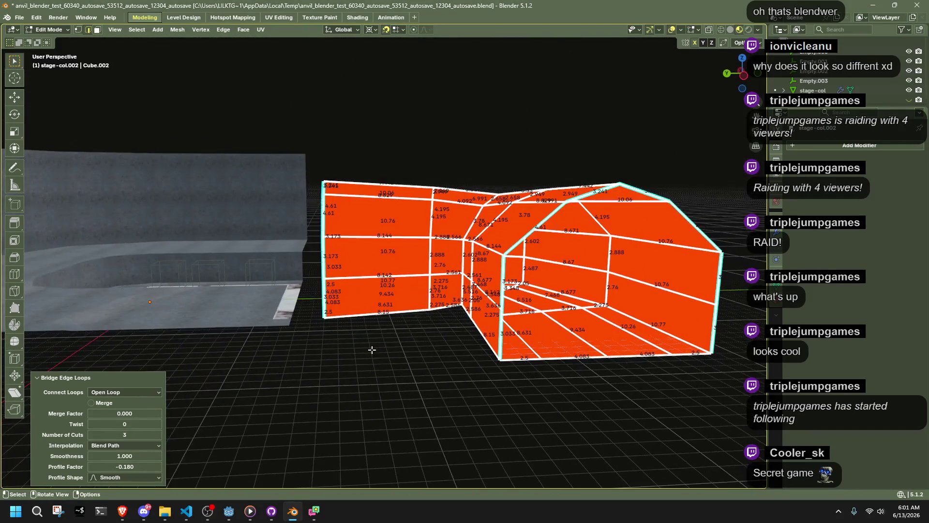
click(110, 401)
Turn bridge merging off and keep the loop connection set to open.
click(111, 402)
click(129, 390)
click(124, 415)
click(120, 391)
click(121, 403)
mouse_move(369, 394)
middle_down()
mouse_move(483, 392)
mouse_move(294, 408)
mouse_move(397, 368)
mouse_move(434, 340)
middle_up()
click(433, 339)
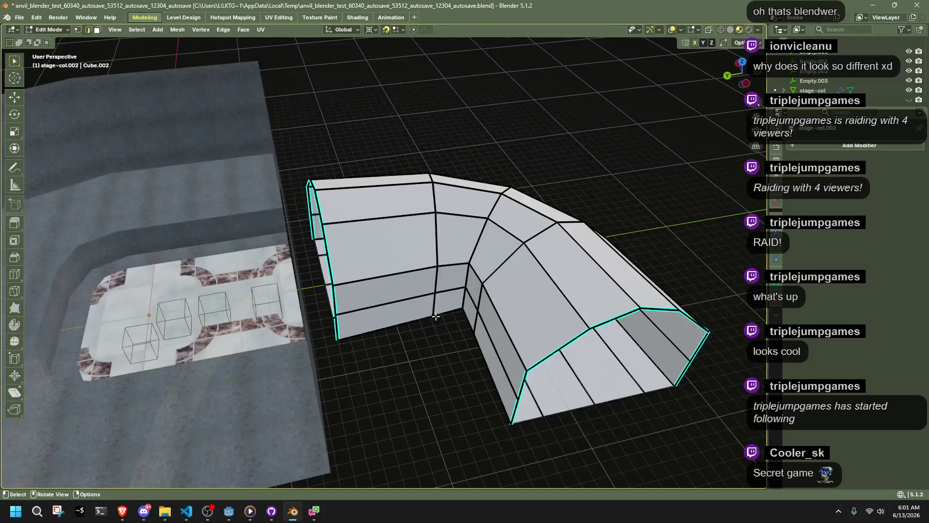
Snap the cursor to the bend's edge loops and scale them by about 1.4.
alt+click(442, 244)
alt+shift+click(493, 271)
mouse_move(493, 271)
middle_down()
mouse_move(508, 272)
mouse_move(488, 195)
middle_up()
key(shift+s)
click(463, 207)
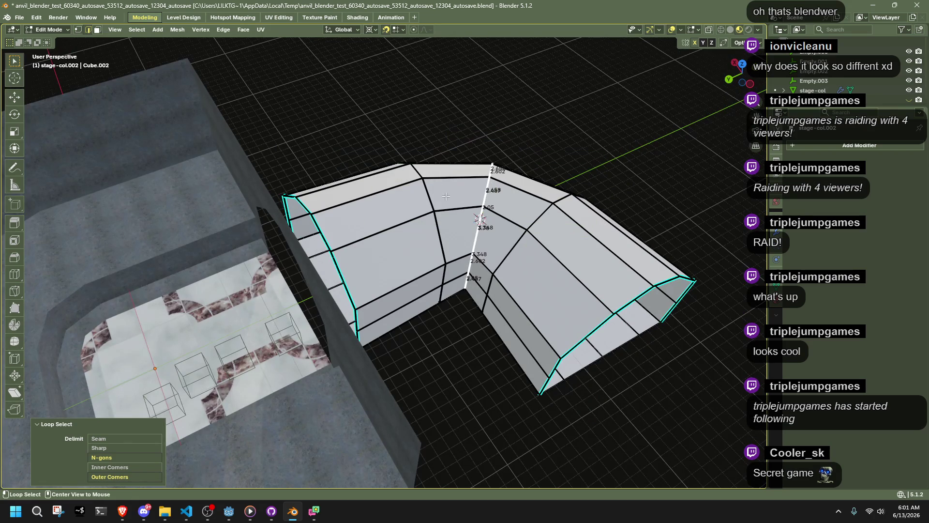
alt+shift+click(543, 221)
key(s)
click(626, 255)
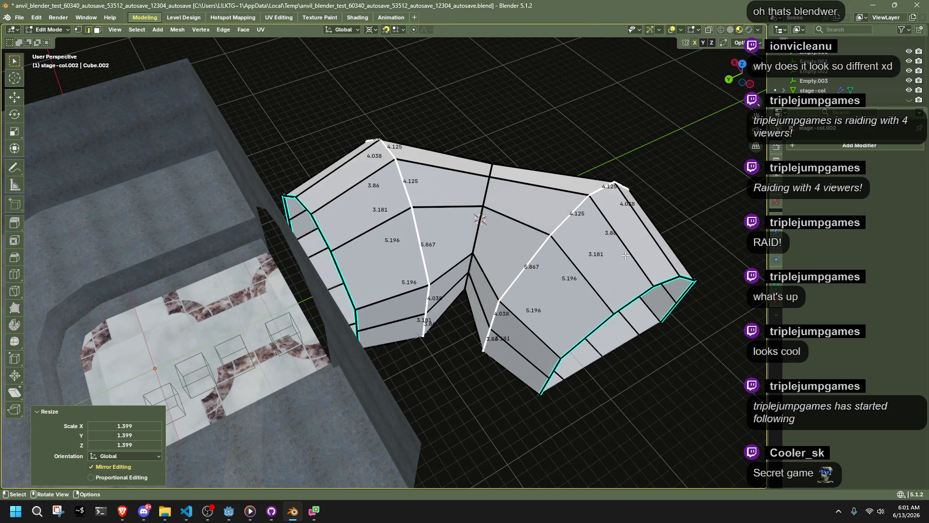
Box-select the hallway faces, scale them along Z, and select the hallway in Object Mode.
key(Tab)
key(Tab)
mouse_move(484, 365)
middle_down()
mouse_move(558, 293)
mouse_move(596, 334)
middle_up()
key(b)
drag(610, 347, 241, 271)
middle_drag(241, 270, 599, 251)
key(shift+s)
key(z)
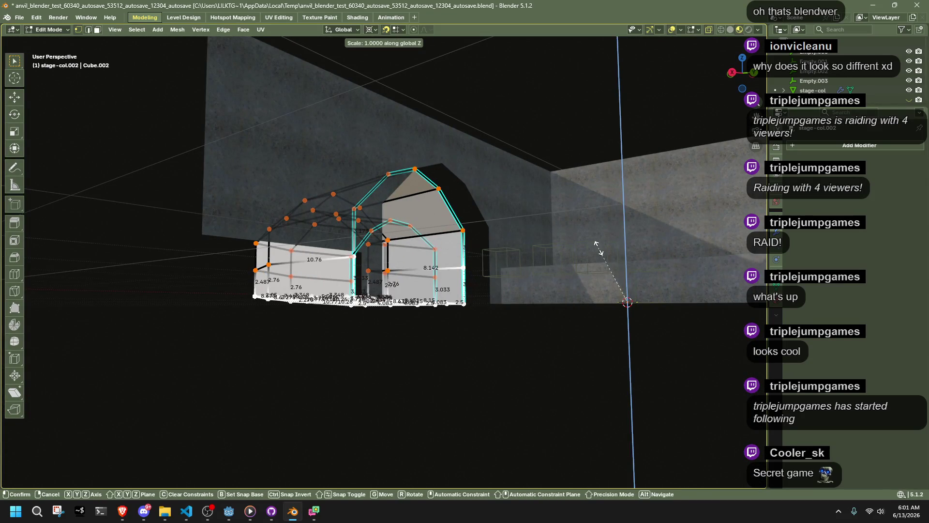
click(596, 245)
key(Tab)
mouse_move(361, 355)
middle_down()
mouse_move(306, 315)
mouse_move(394, 295)
mouse_move(533, 312)
mouse_move(438, 359)
middle_up()
click(394, 295)
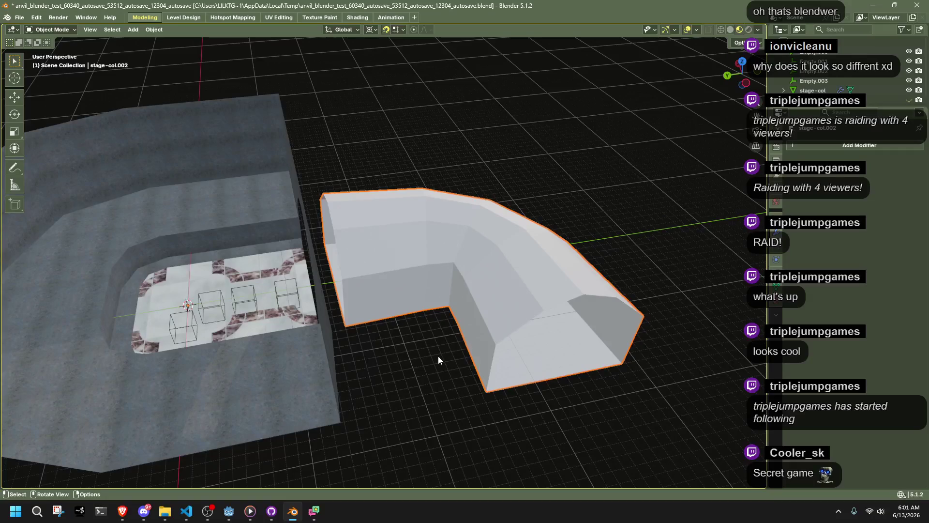
Apply Shade Auto Smooth to the bent pipe, then select and frame the hallway piece.
right_click(419, 303)
click(417, 306)
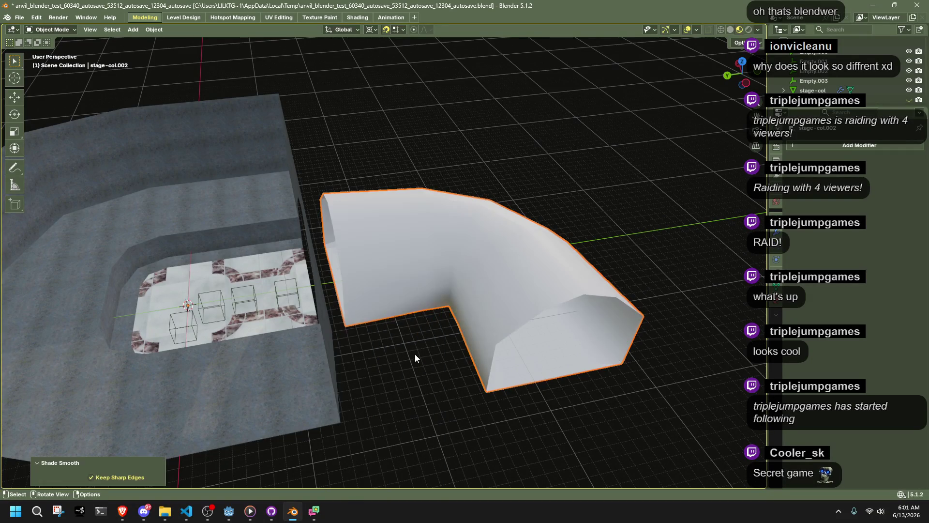
click(415, 352)
scroll(329, 333, up, 3)
mouse_move(330, 333)
middle_down()
mouse_move(466, 324)
mouse_move(497, 309)
middle_up()
click(344, 314)
mouse_move(344, 315)
middle_down()
mouse_move(468, 333)
mouse_move(307, 308)
middle_up()
scroll(455, 324, down, 5)
click(357, 277)
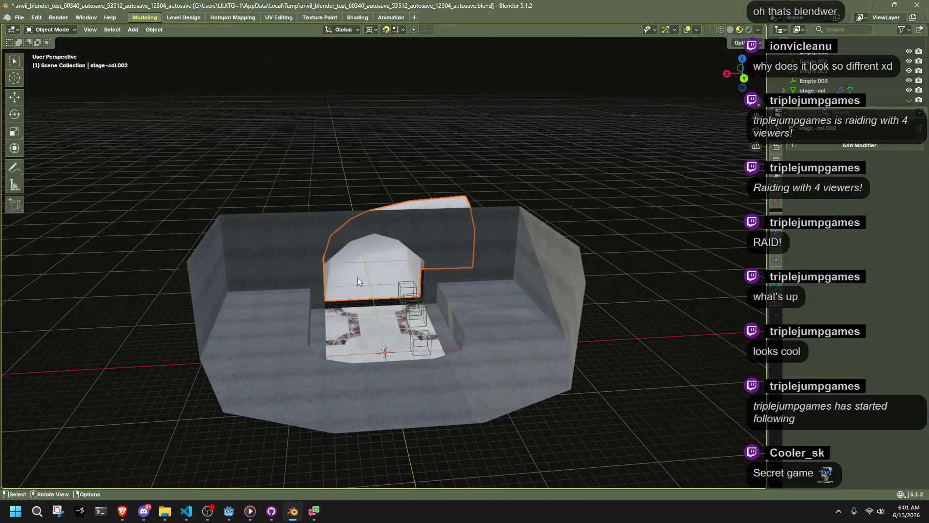
key(KP_Decimal)
In face mode, pick one hallway floor face and select all faces with the same normal.
key(Tab)
key(3)
click(357, 408)
click(390, 330)
middle_drag(395, 315, 400, 314)
click(137, 29)
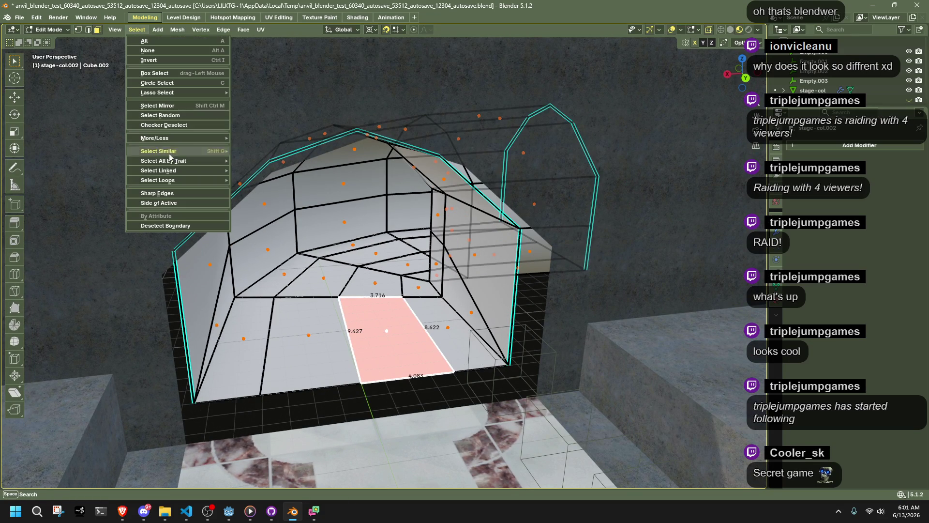
mouse_move(165, 161)
click(267, 194)
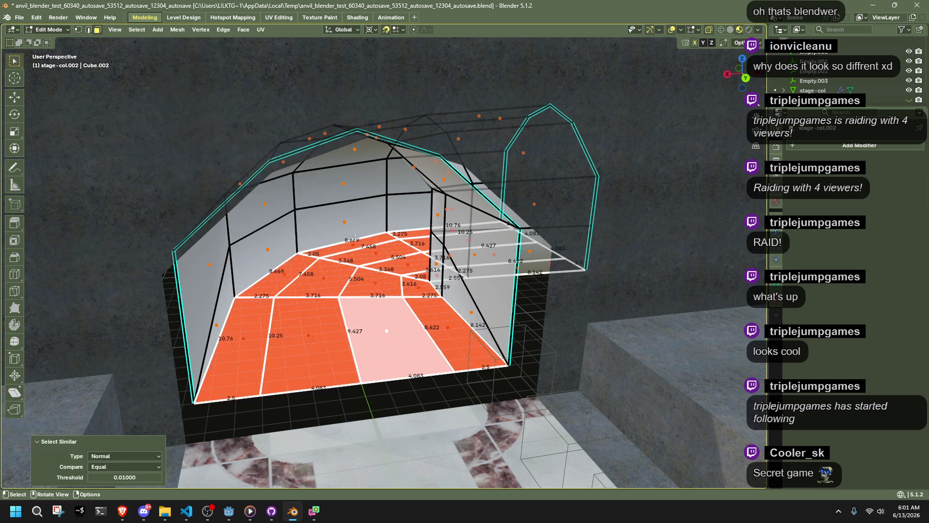
scroll(314, 220, down, 3)
mouse_move(314, 221)
middle_down()
mouse_move(378, 342)
mouse_move(202, 107)
middle_up()
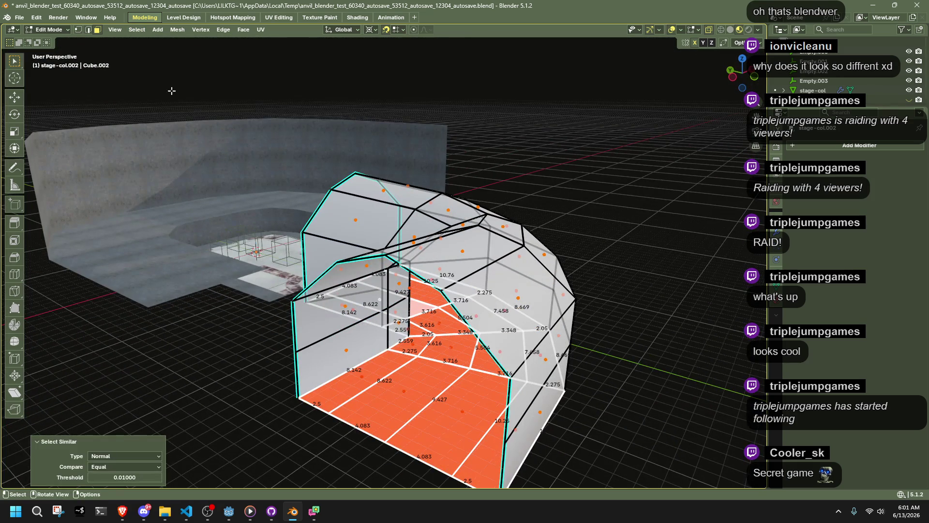
Switch to the Level Design workspace and re-enter Edit Mode on the hallway.
key(ctrl+Page_Down)
mouse_move(283, 97)
middle_down()
mouse_move(369, 220)
mouse_move(214, 187)
middle_up()
key(Tab)
Orbit and toggle overlays to inspect the hallway opening and step.
middle_drag(267, 247, 300, 281)
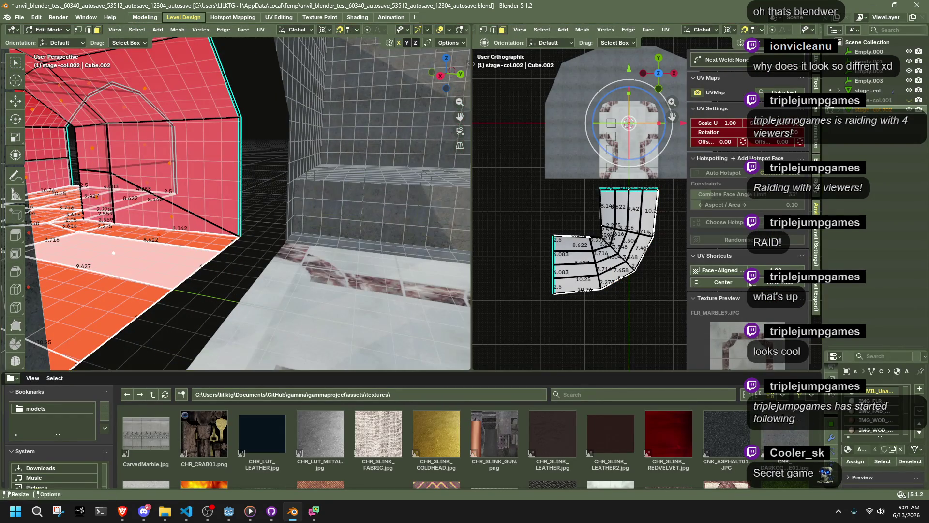
scroll(474, 438, down, 3)
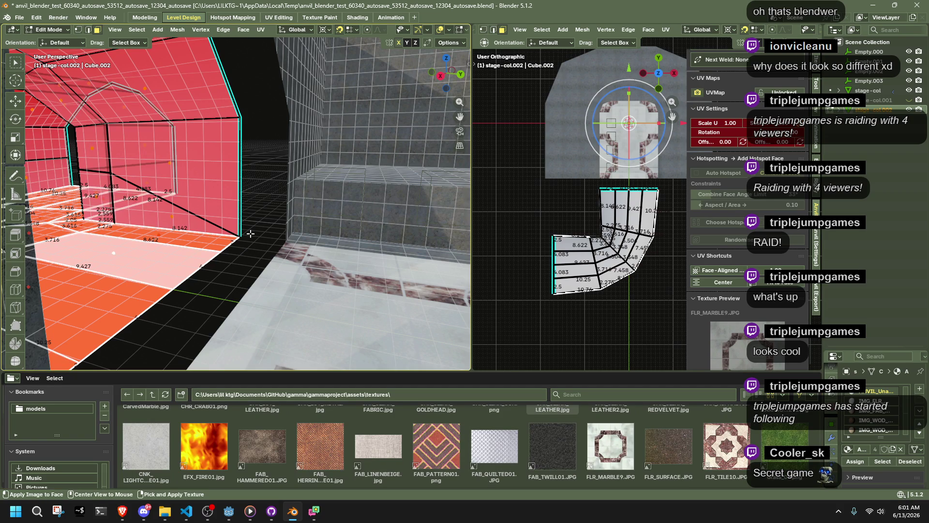
key(shift+alt+z)
mouse_move(384, 319)
middle_down()
mouse_move(274, 274)
mouse_move(283, 263)
mouse_move(368, 286)
middle_up()
key(shift+alt+z)
key(shift+alt+z)
scroll(727, 310, down, 6)
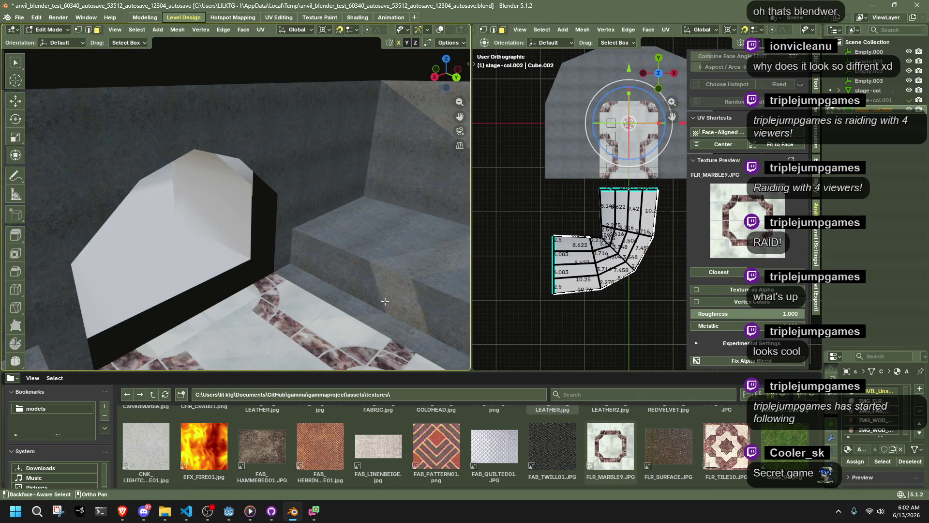
middle_drag(396, 328, 237, 268)
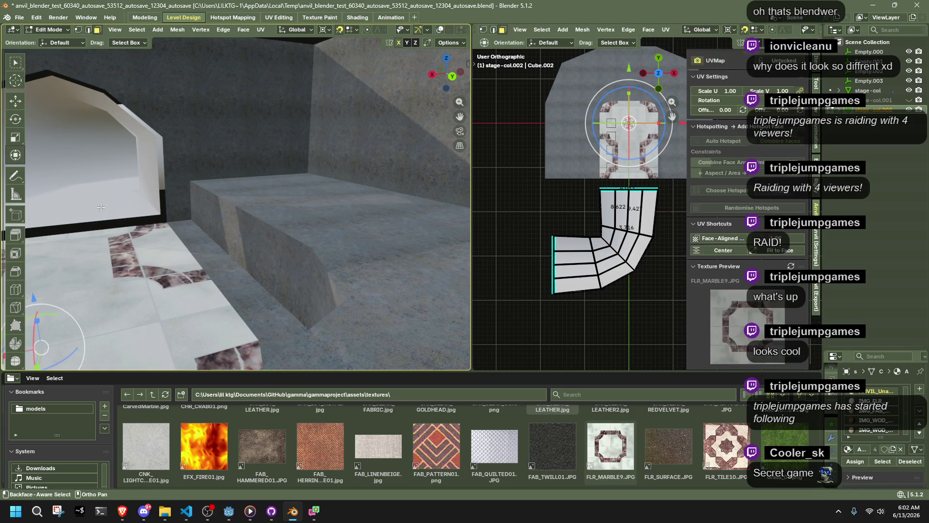
key(KP_Decimal)
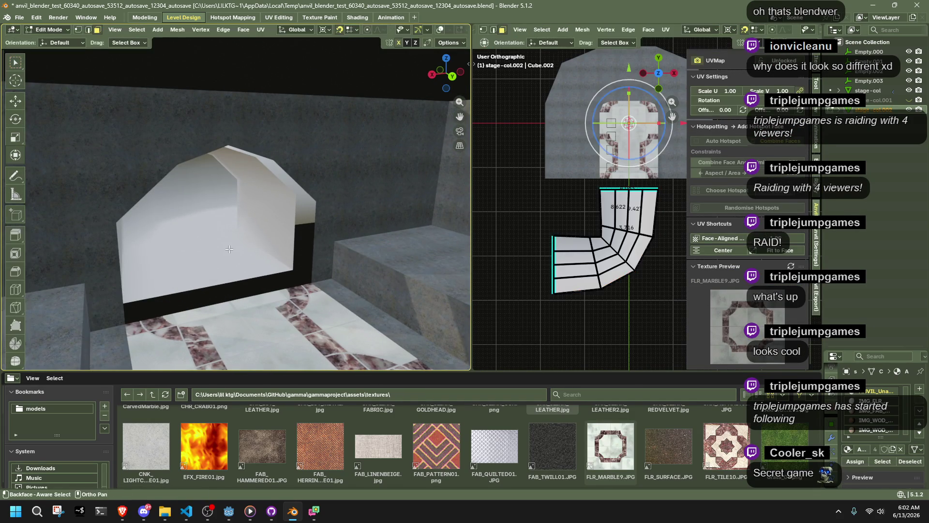
key(shift+alt+z)
shift+middle_drag(220, 297, 201, 247)
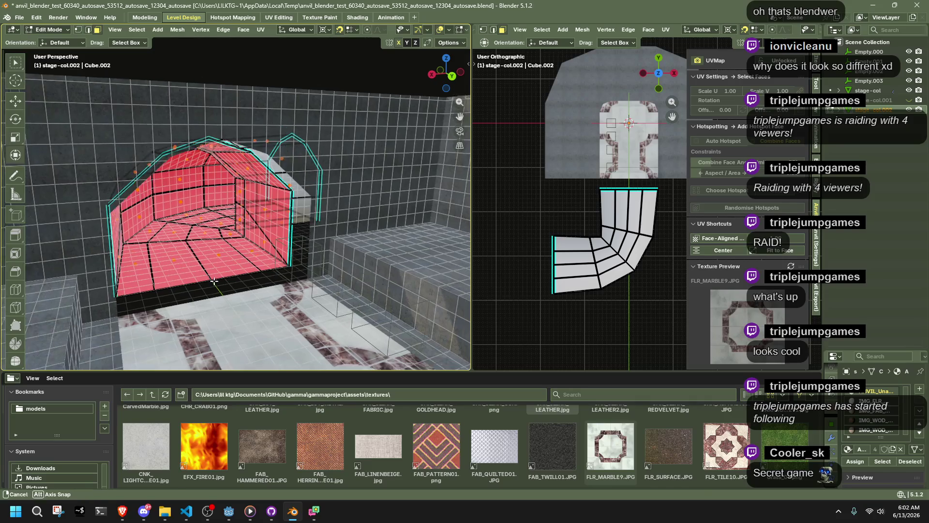
Select all hallway faces and flip their normals to point inward.
key(a)
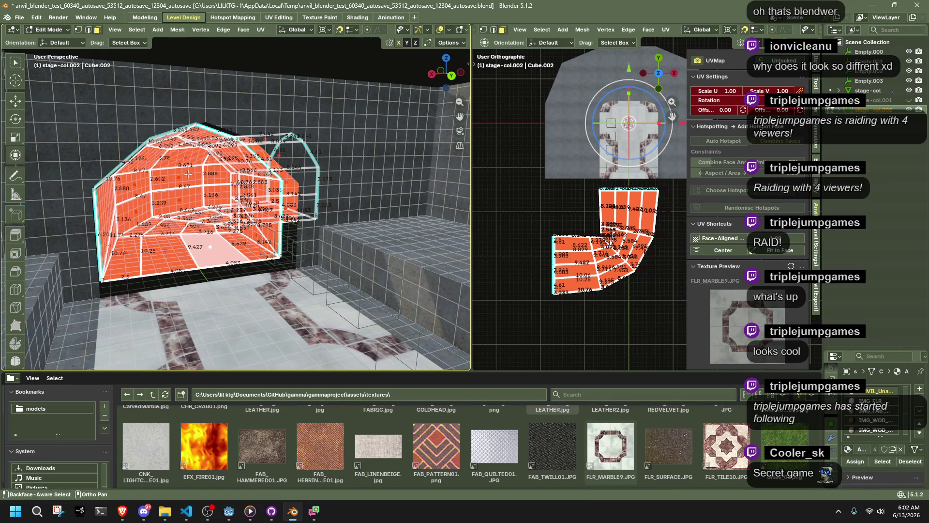
key(alt+n)
click(208, 199)
key(ctrl+z)
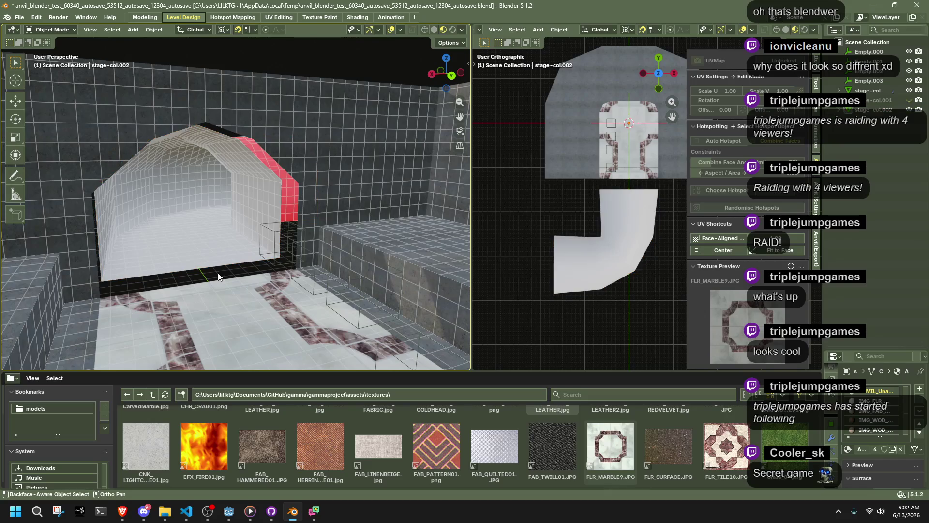
key(ctrl+shift+z)
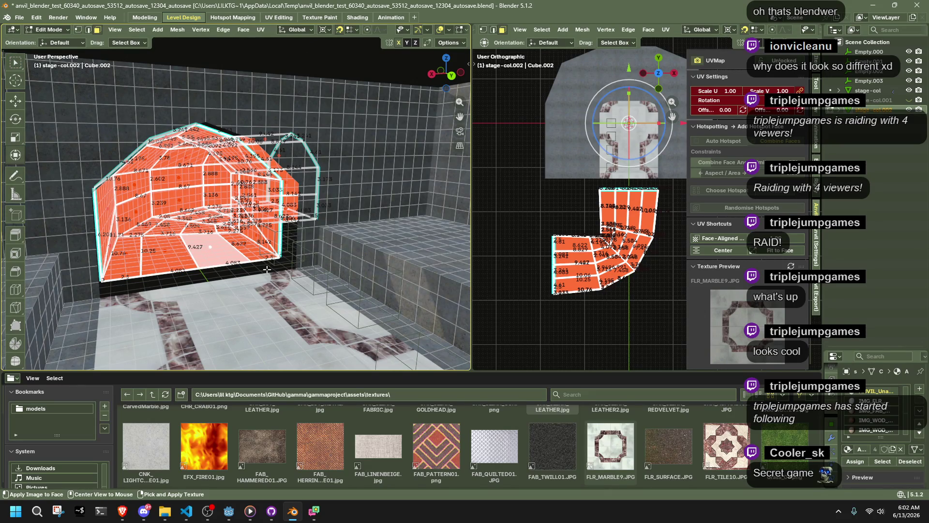
Select every hallway floor face by matching one floor face's normal.
click(610, 454)
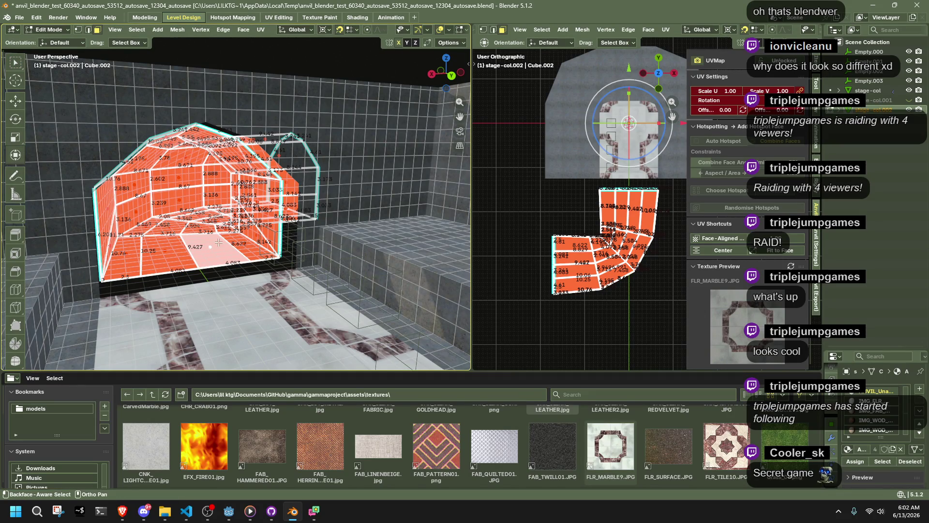
click(217, 280)
key(Tab)
key(Tab)
middle_drag(155, 248, 212, 262)
click(212, 262)
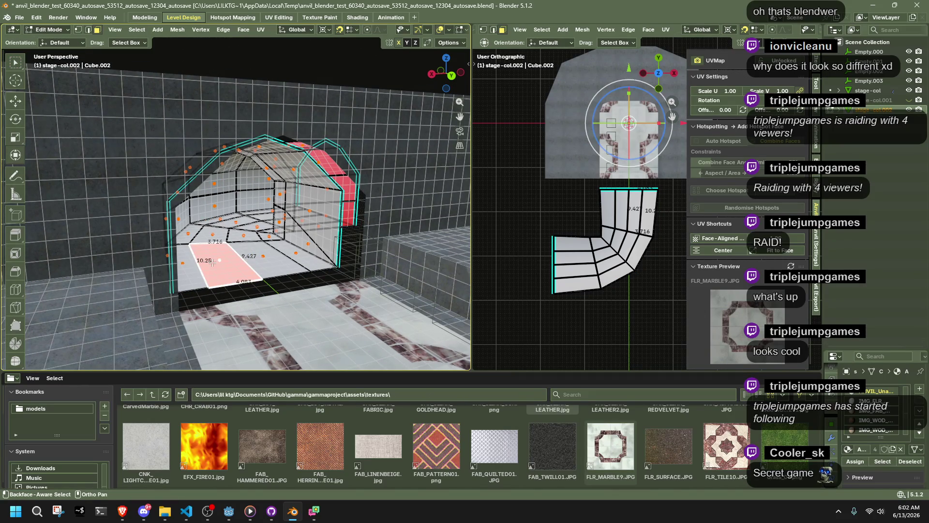
key(shift+g)
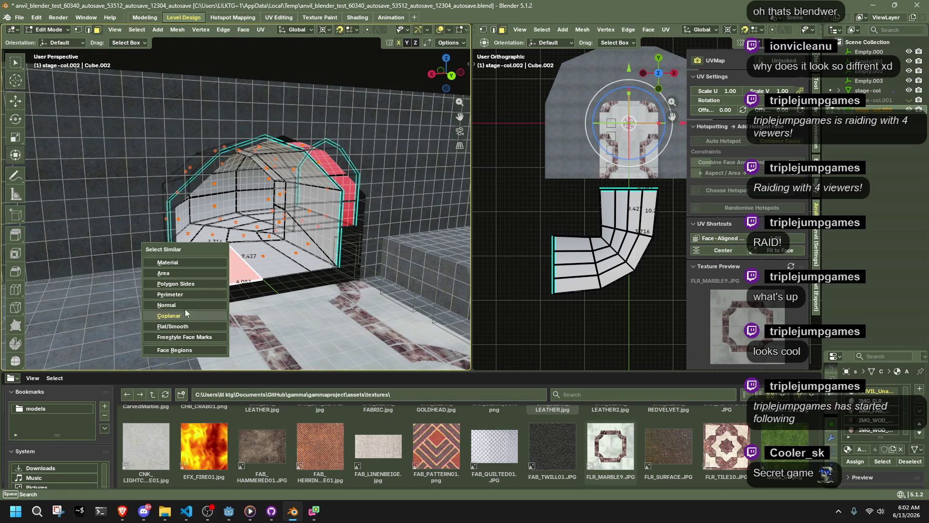
click(189, 305)
Apply FLR_MARBLE9 to the floor at scale 4, Face-Aligned, and return to Object Mode.
key(shift+alt+z)
click(556, 442)
click(608, 446)
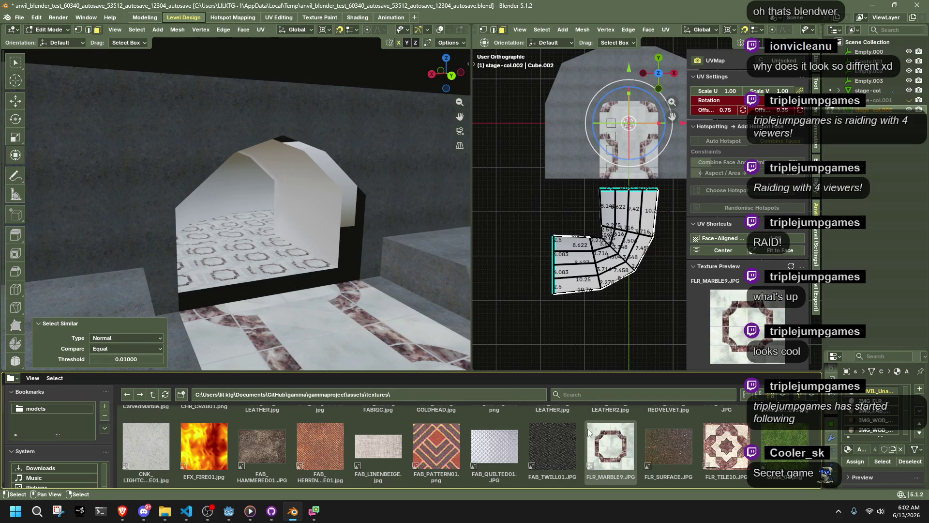
click(773, 237)
text(4)
key(Return)
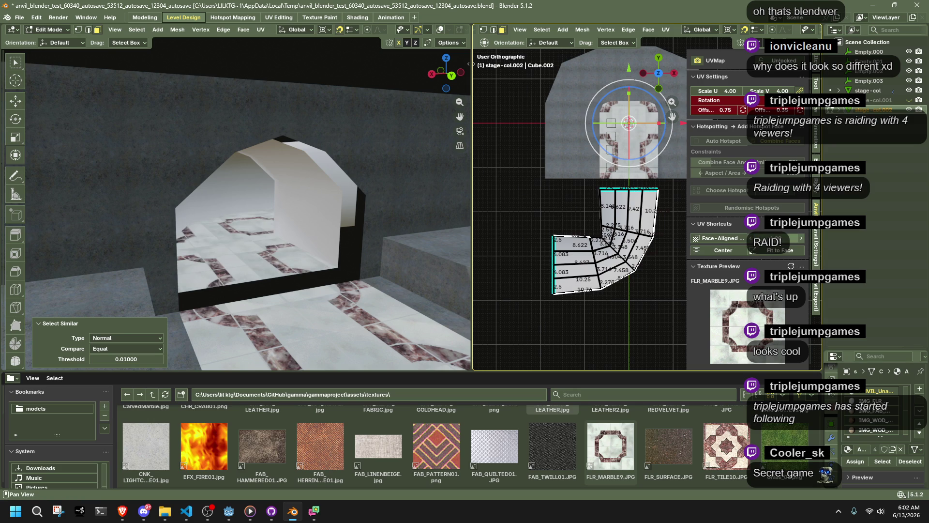
click(724, 239)
mouse_move(242, 218)
middle_down()
mouse_move(261, 232)
mouse_move(252, 242)
mouse_move(271, 258)
mouse_move(283, 252)
middle_up()
scroll(283, 252, down, 5)
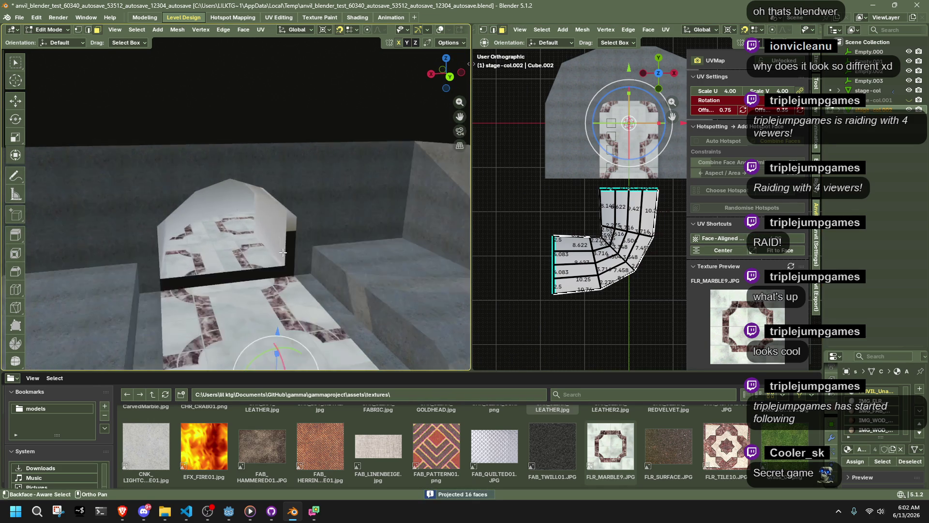
scroll(283, 252, up, 5)
key(Tab)
Go back to the Modeling workspace in Object Mode, unhide everything, and make the lower stage room active.
mouse_move(222, 259)
middle_down()
mouse_move(319, 300)
mouse_move(258, 288)
middle_up()
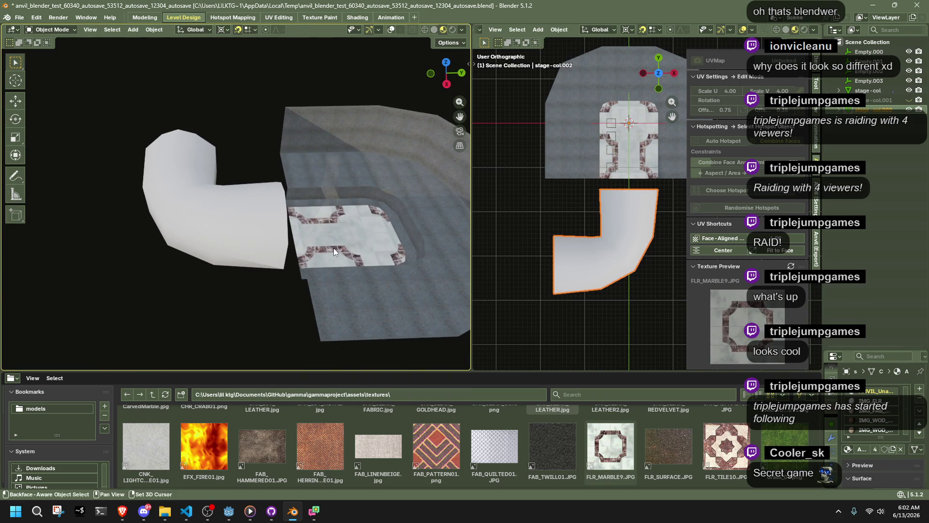
click(571, 145)
click(142, 18)
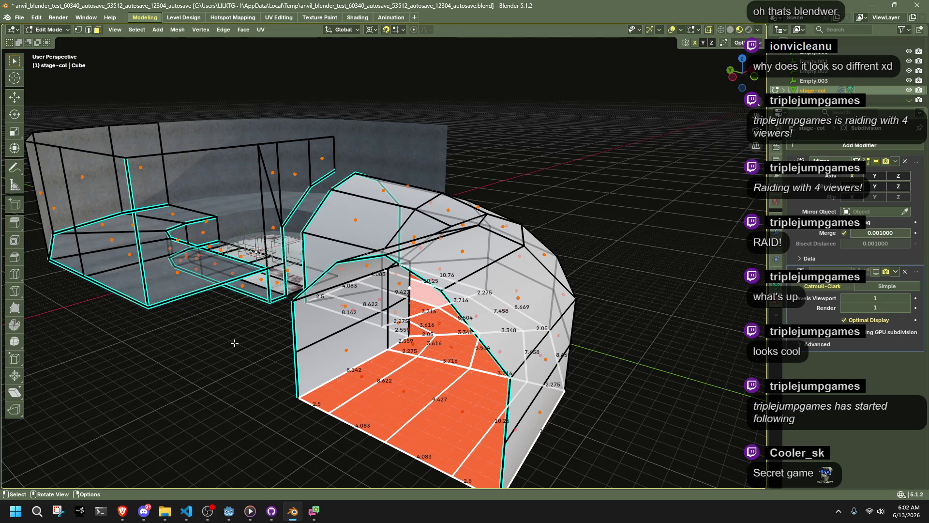
key(Tab)
scroll(234, 344, up, 5)
scroll(248, 335, down, 3)
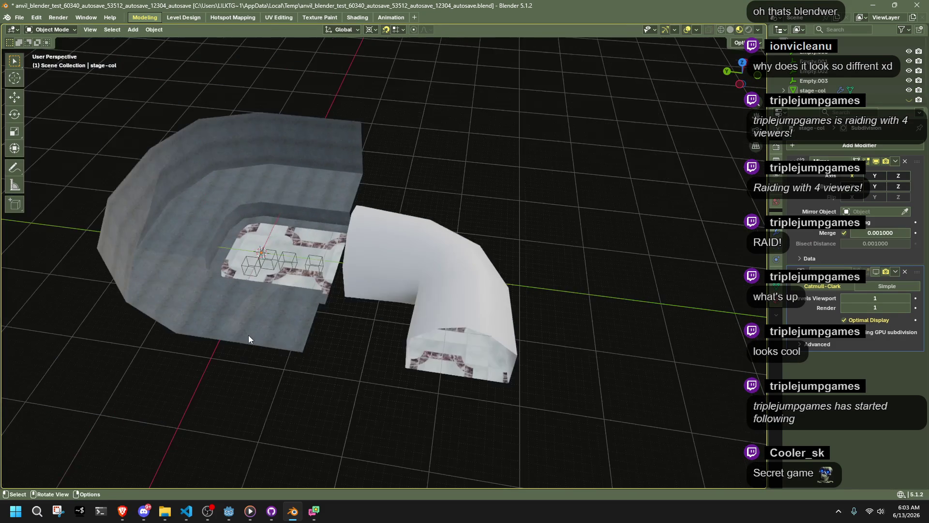
key(alt+h)
click(364, 350)
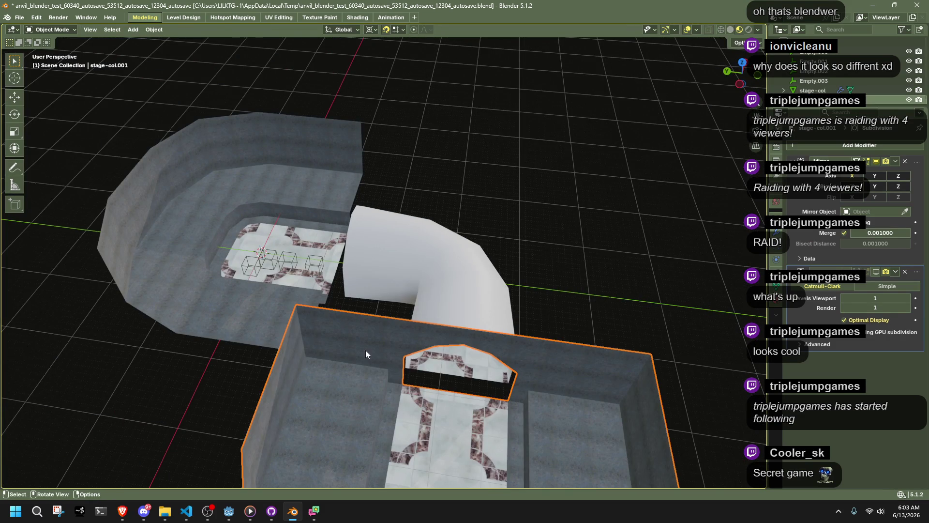
Remove the lower room's subdivision modifier and inspect the bent pipe's open end loop.
click(905, 271)
click(579, 275)
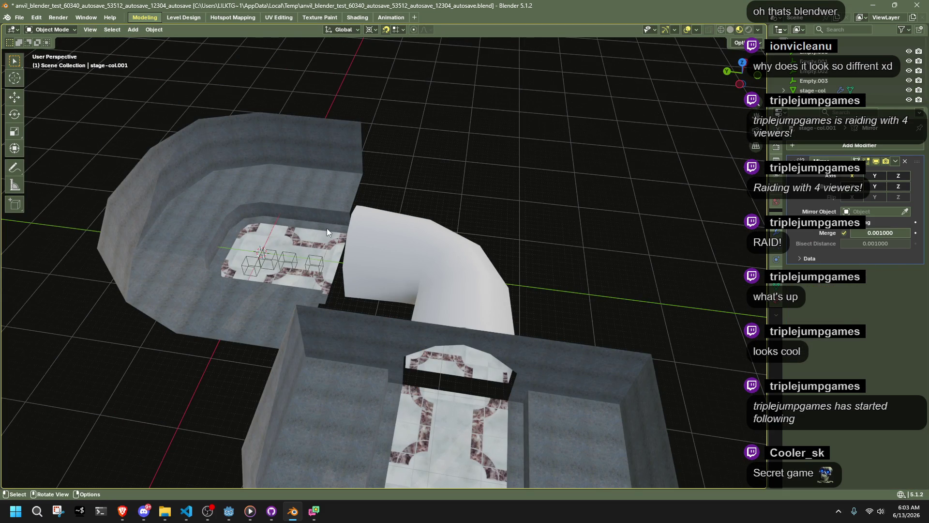
scroll(328, 242, up, 3)
click(342, 249)
key(Tab)
scroll(333, 276, down, 1)
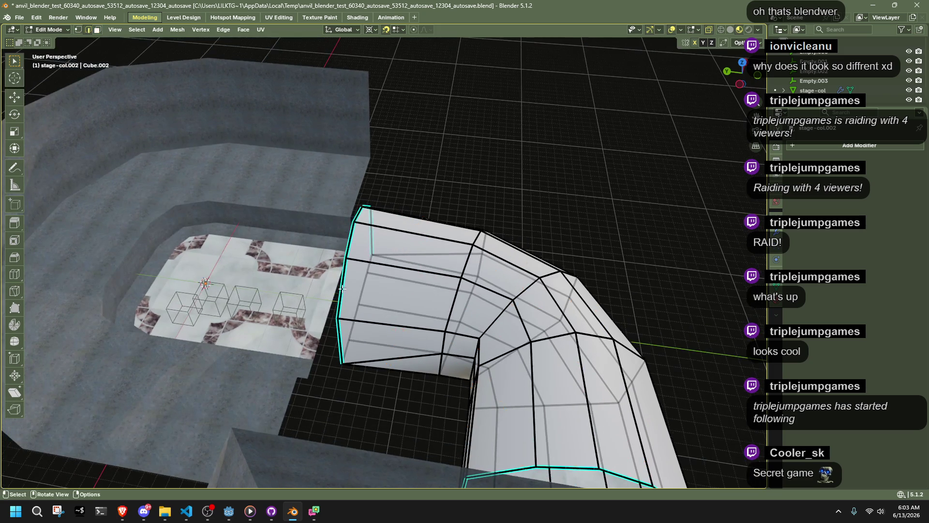
alt+click(342, 289)
middle_drag(341, 290, 319, 285)
key(Tab)
Edit the stage and pipe together and flatten the doorway edge loop to 0 on Y.
click(296, 279)
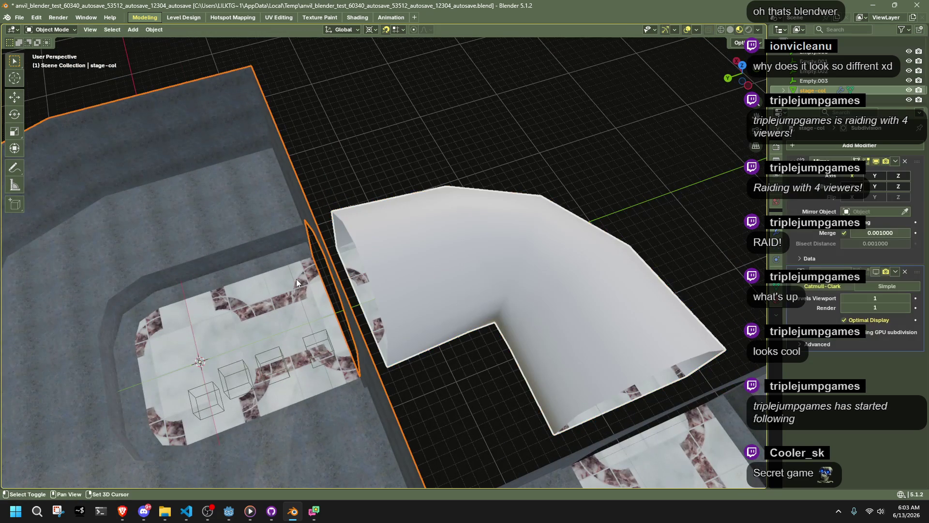
shift+click(379, 260)
key(Tab)
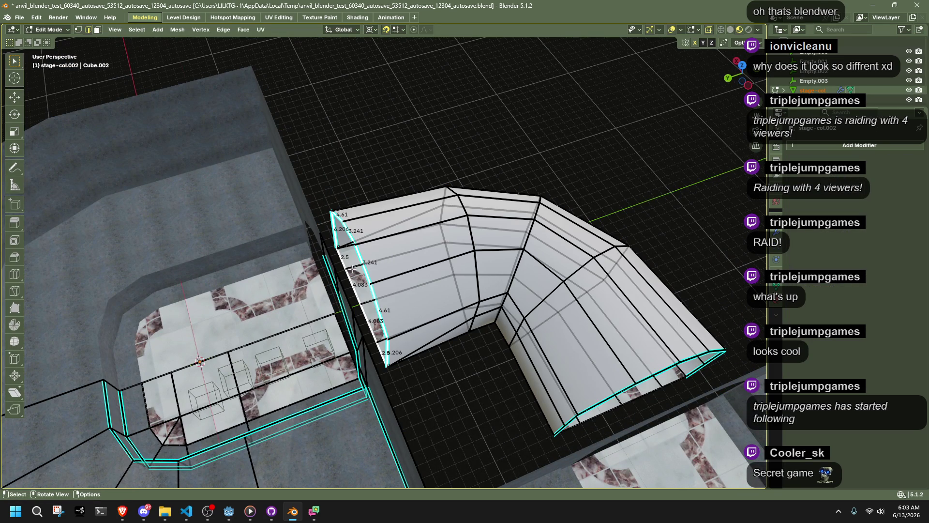
shift+click(331, 274)
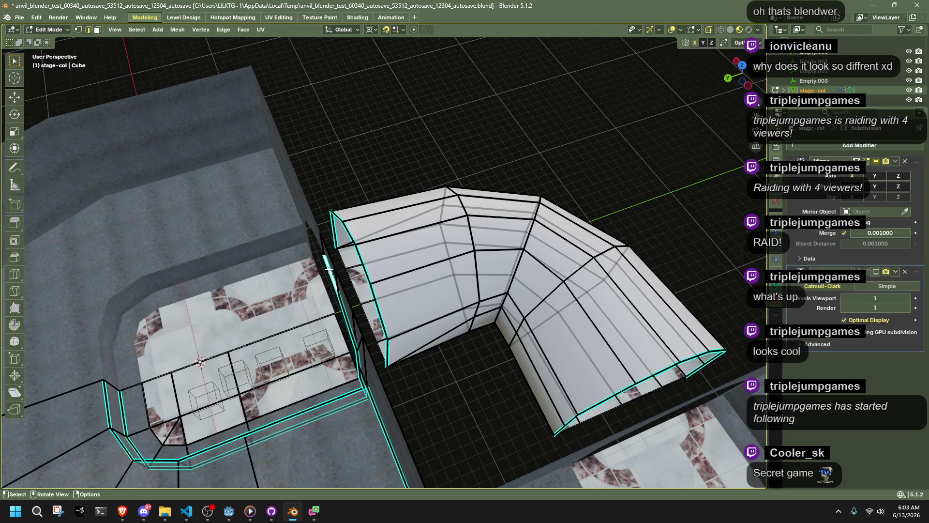
alt+shift+click(361, 259)
mouse_move(361, 260)
middle_down()
mouse_move(385, 289)
mouse_move(572, 278)
mouse_move(236, 331)
mouse_move(429, 357)
mouse_move(484, 312)
mouse_move(406, 377)
mouse_move(391, 377)
mouse_move(431, 317)
middle_up()
key(s)
key(y)
key(0)
key(Return)
alt+click(392, 377)
key(Tab)
Switch mesh editing to the curved hallway piece stage-col.002 and select an arch edge loop.
click(431, 317)
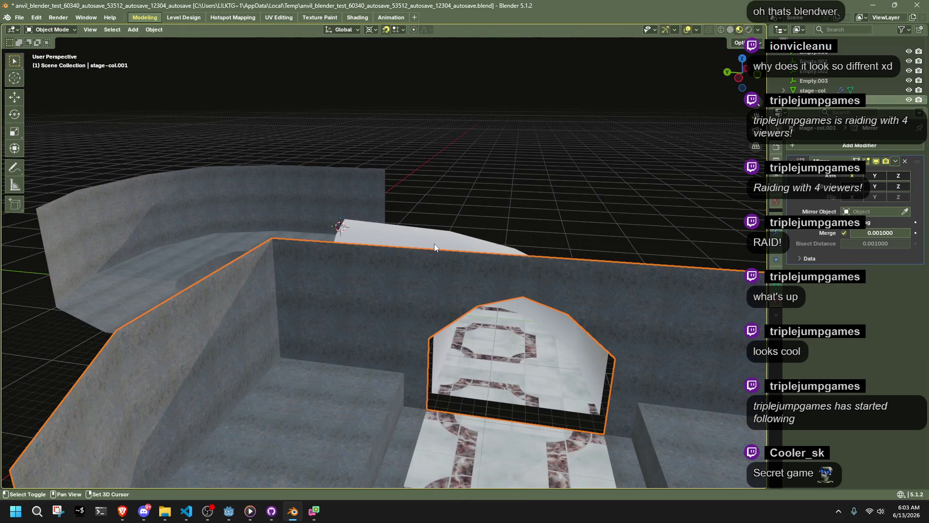
click(441, 239)
key(Tab)
mouse_move(474, 314)
middle_down()
mouse_move(536, 323)
mouse_move(515, 263)
middle_up()
key(Tab)
click(515, 262)
key(Tab)
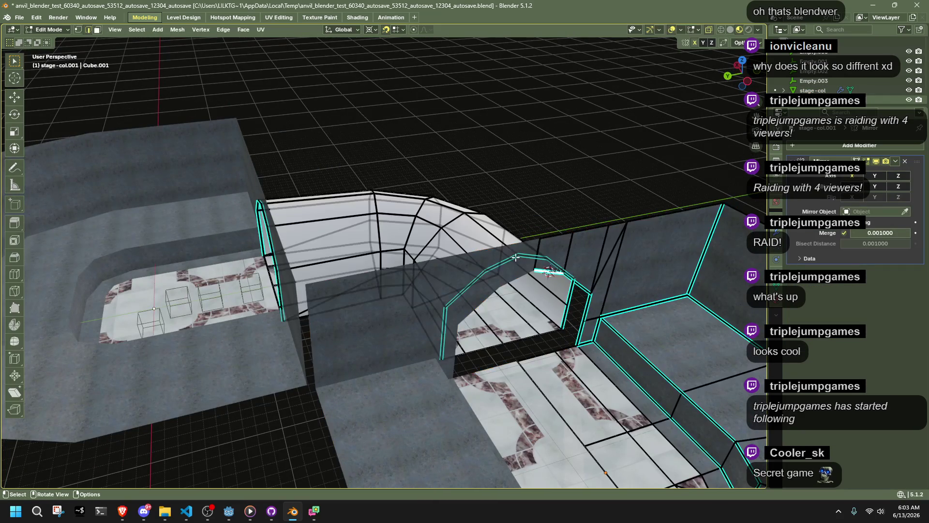
key(alt+q)
key(g)
click(524, 255)
key(ctrl+z)
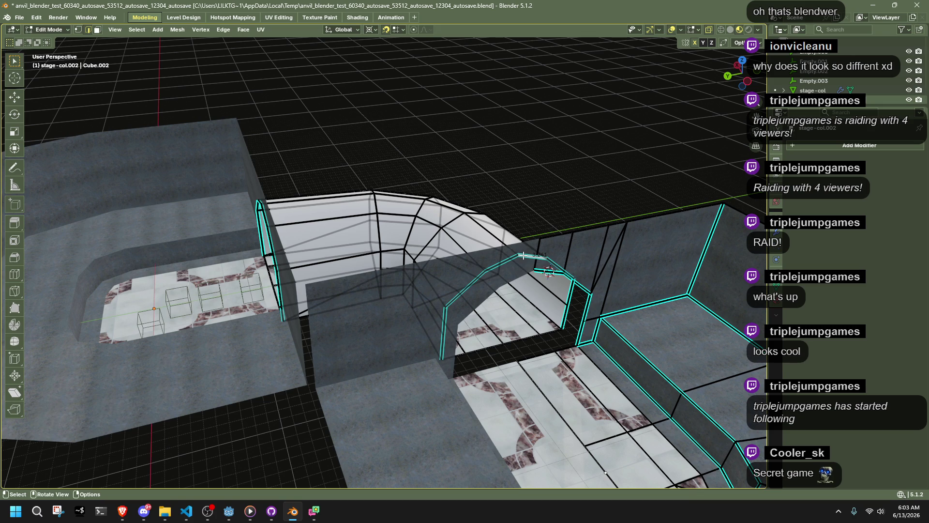
middle_drag(500, 341, 449, 291)
alt+click(449, 291)
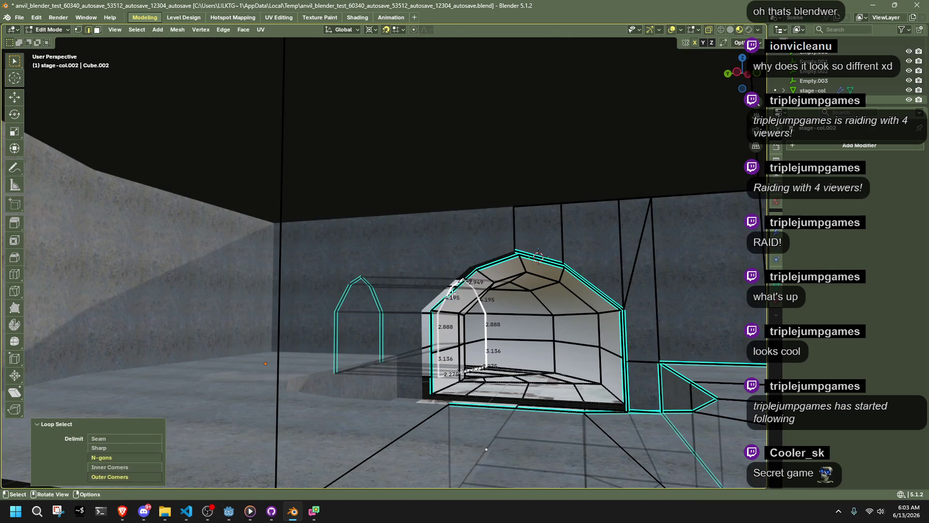
Flatten a hallway arch edge loop to zero along X.
key(ctrl+z)
alt+click(538, 255)
mouse_move(538, 255)
middle_down()
mouse_move(580, 369)
mouse_move(553, 347)
middle_up()
key(s)
key(x)
key(0)
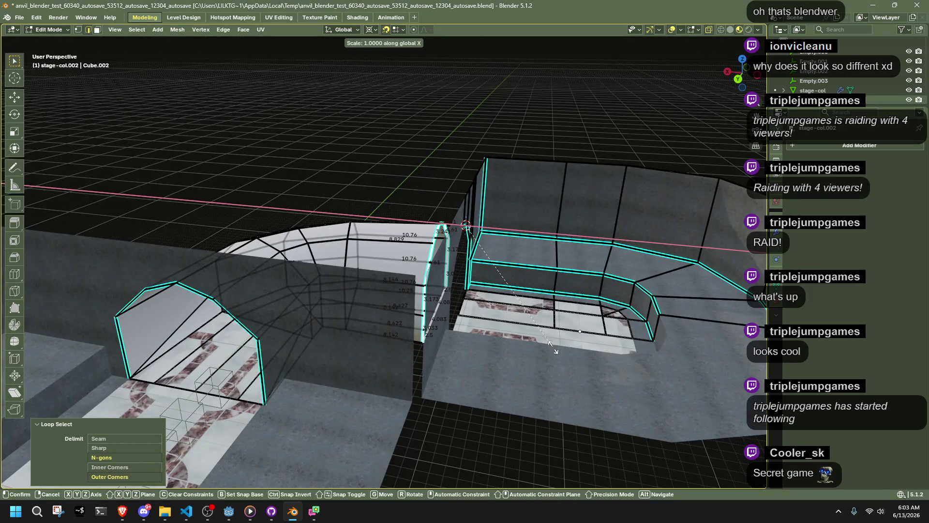
key(Return)
middle_drag(389, 338, 409, 390)
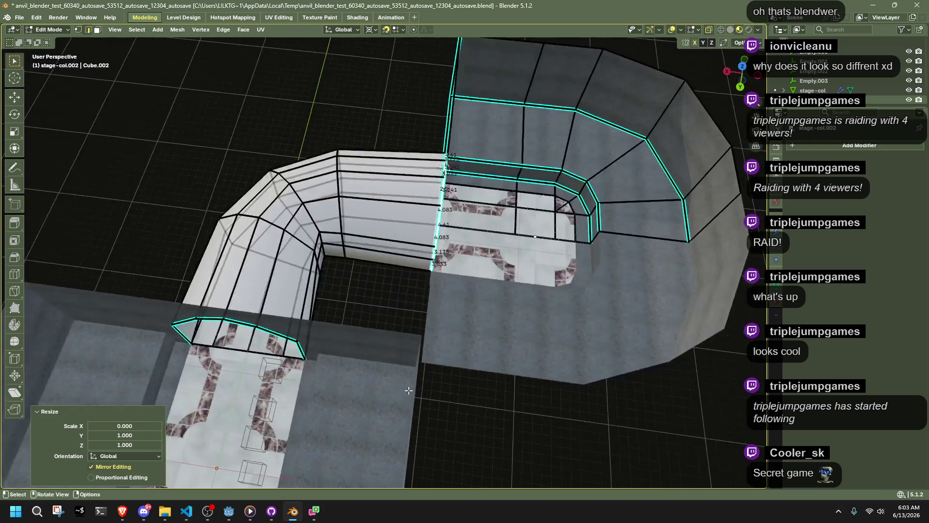
Edge-slide a vertical bend loop, settling the slide factor at -0.2.
alt+click(341, 219)
key(g)
key(g)
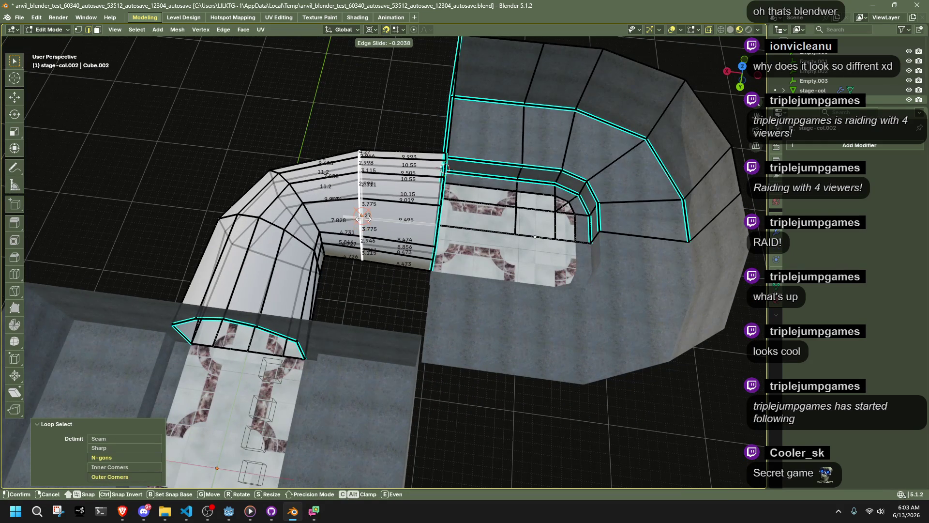
click(362, 219)
middle_drag(355, 266, 131, 393)
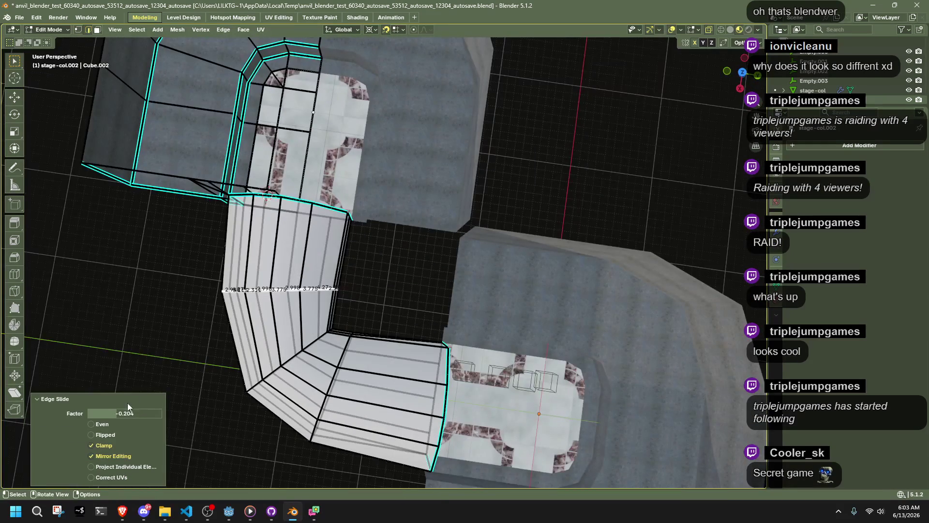
click(125, 414)
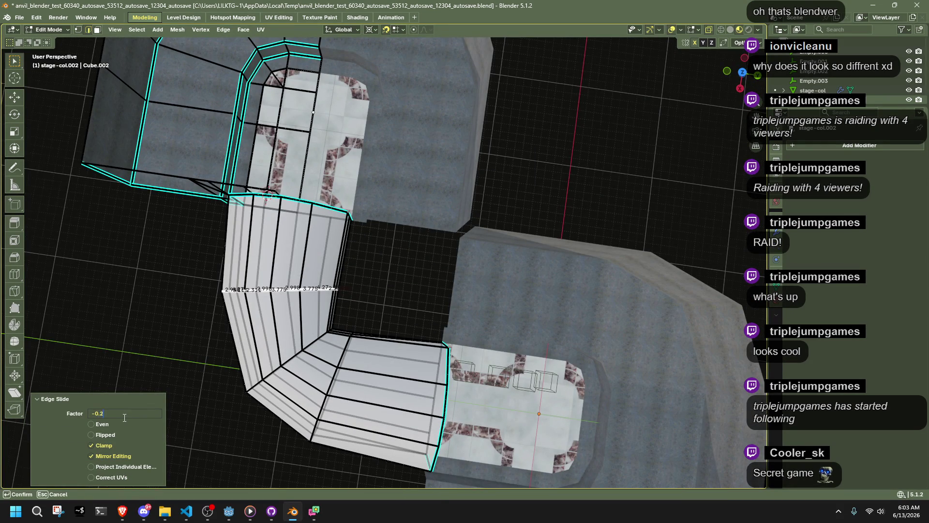
text(1)
key(Return)
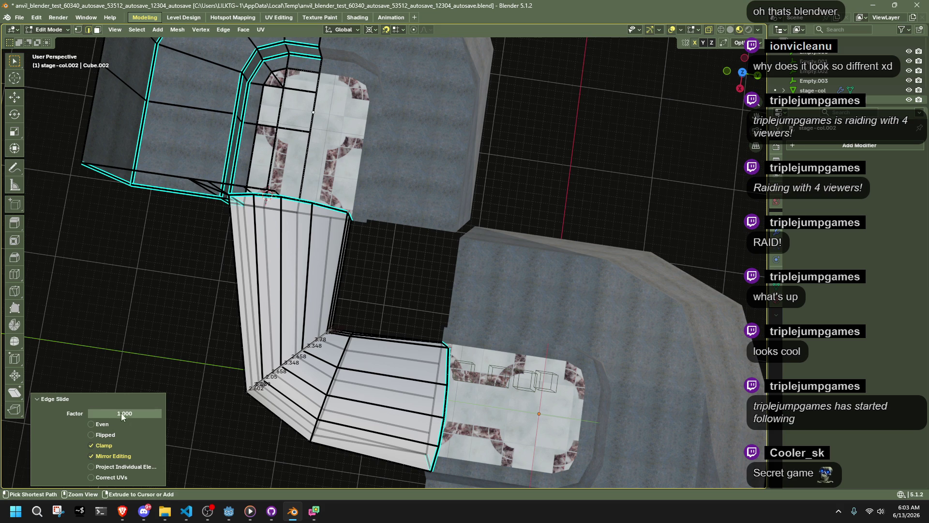
click(124, 413)
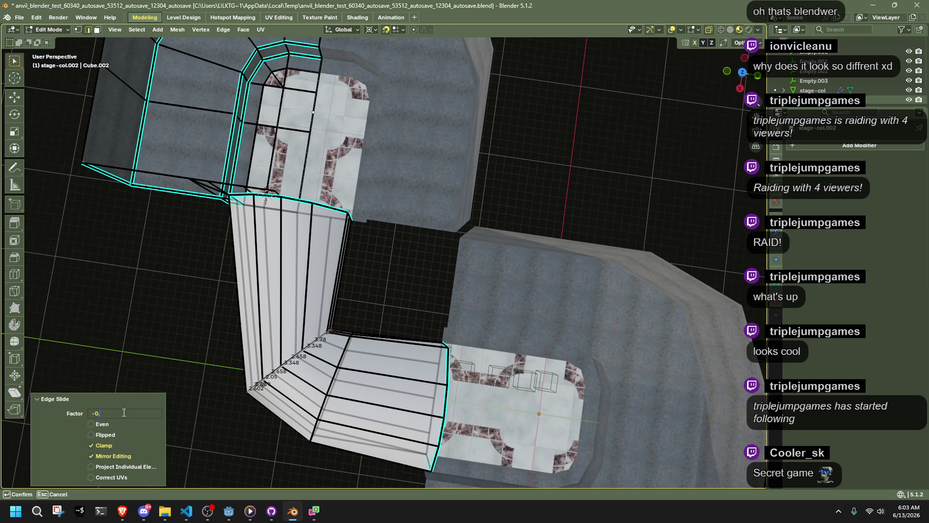
key(Return)
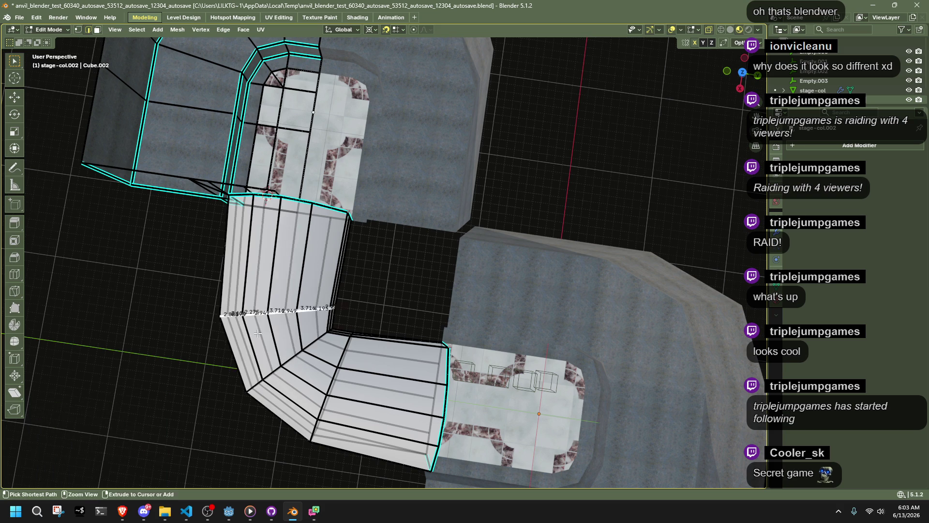
key(g)
key(g)
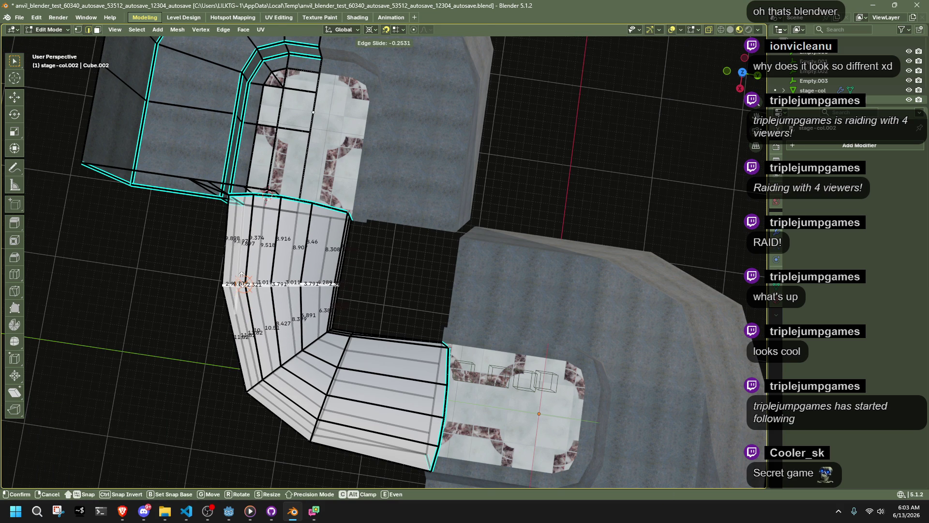
click(198, 428)
click(134, 414)
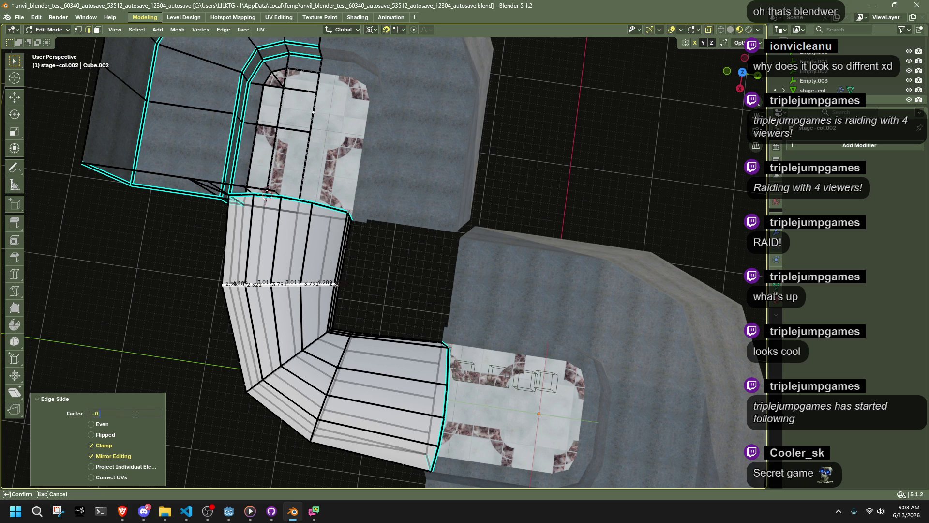
key(Return)
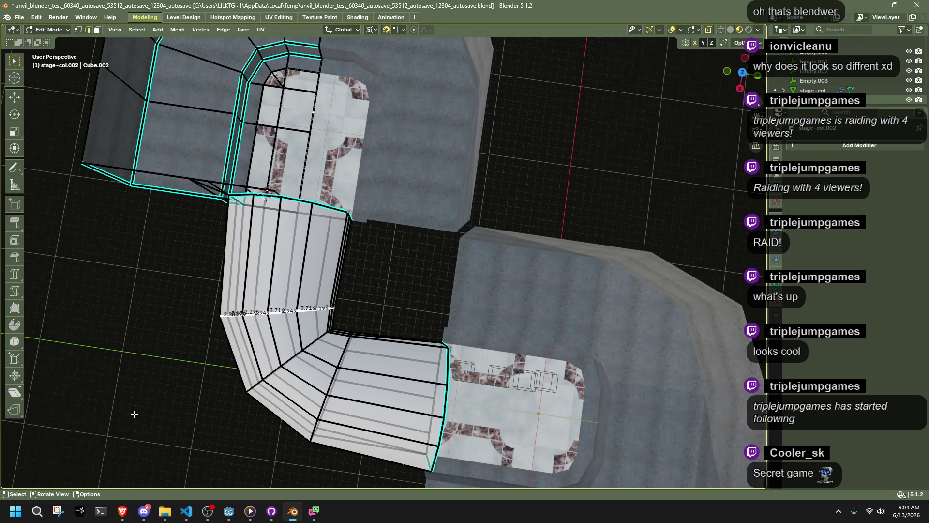
Move the edge loop to smooth the bend and return to Object Mode.
mouse_move(135, 414)
middle_down()
mouse_move(186, 358)
mouse_move(243, 329)
middle_up()
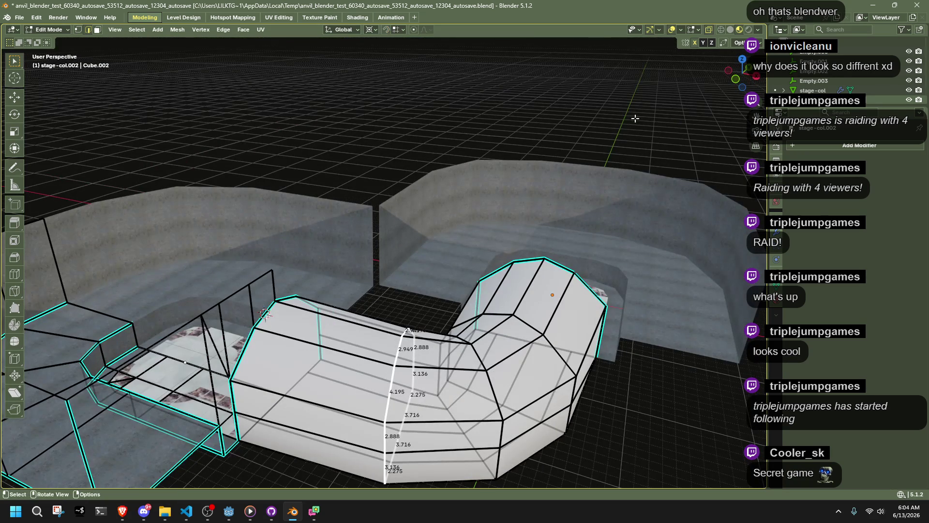
key(g)
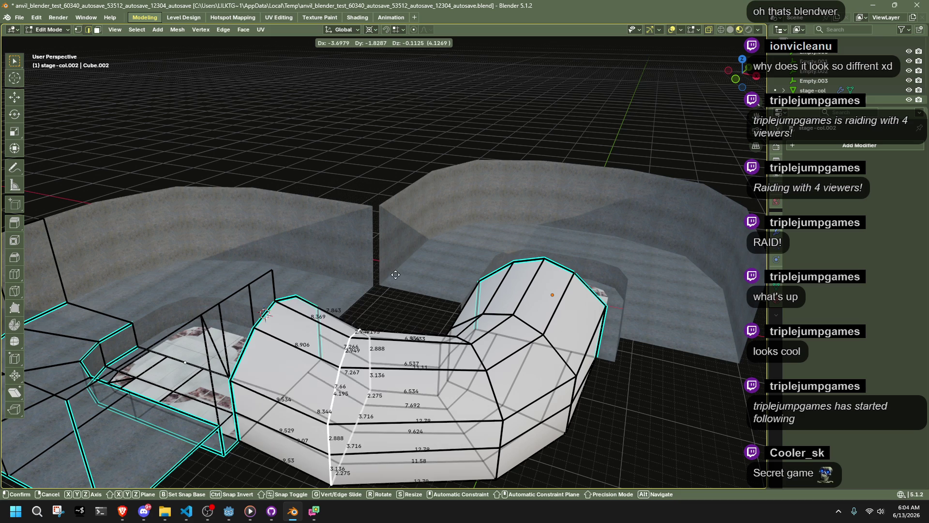
click(407, 280)
mouse_move(408, 280)
middle_down()
mouse_move(394, 290)
mouse_move(401, 254)
mouse_move(412, 261)
middle_up()
key(Tab)
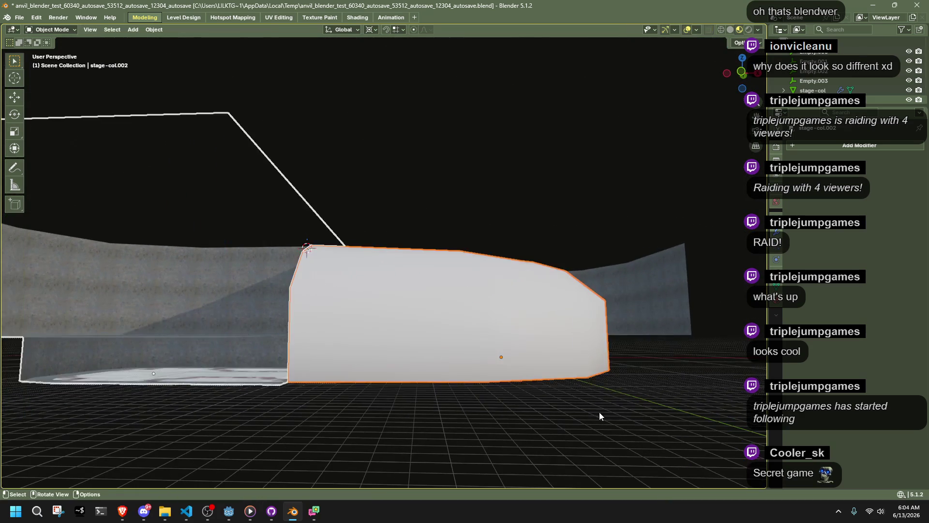
mouse_move(599, 406)
middle_down()
mouse_move(513, 422)
mouse_move(640, 453)
mouse_move(678, 446)
mouse_move(405, 238)
mouse_move(408, 228)
mouse_move(515, 199)
middle_up()
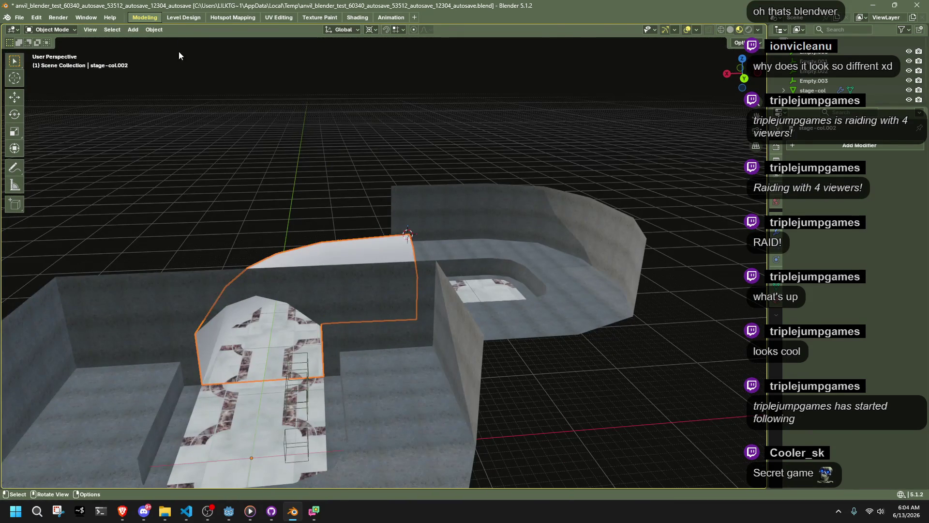
click(183, 17)
Select the hallway's wall faces by picking a floor face, selecting similar by material, and inverting.
mouse_move(259, 194)
middle_down()
mouse_move(164, 161)
mouse_move(169, 167)
middle_up()
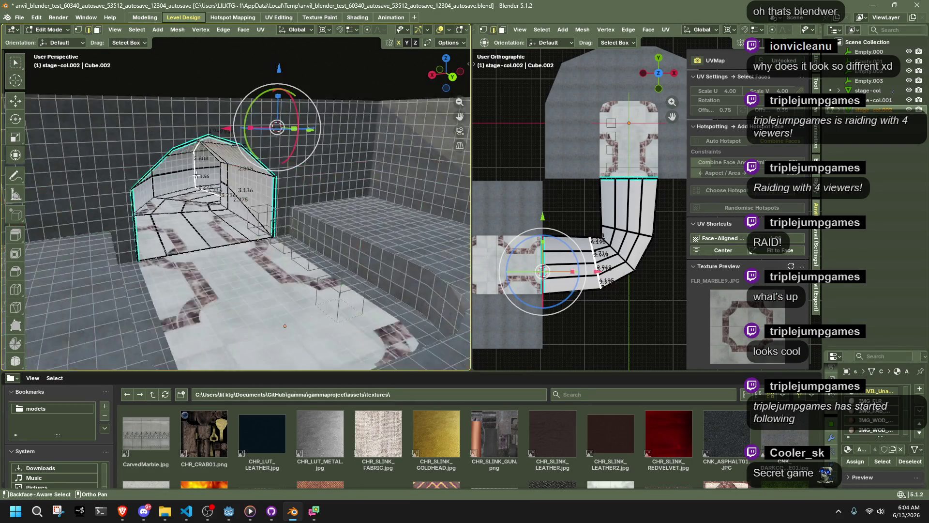
scroll(194, 175, up, 3)
key(t)
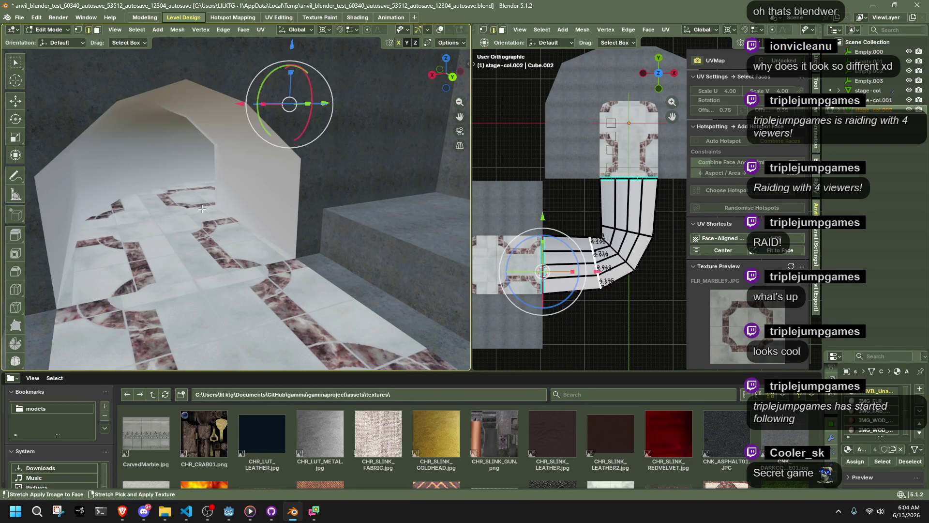
click(189, 231)
key(g)
click(189, 230)
key(shift+g)
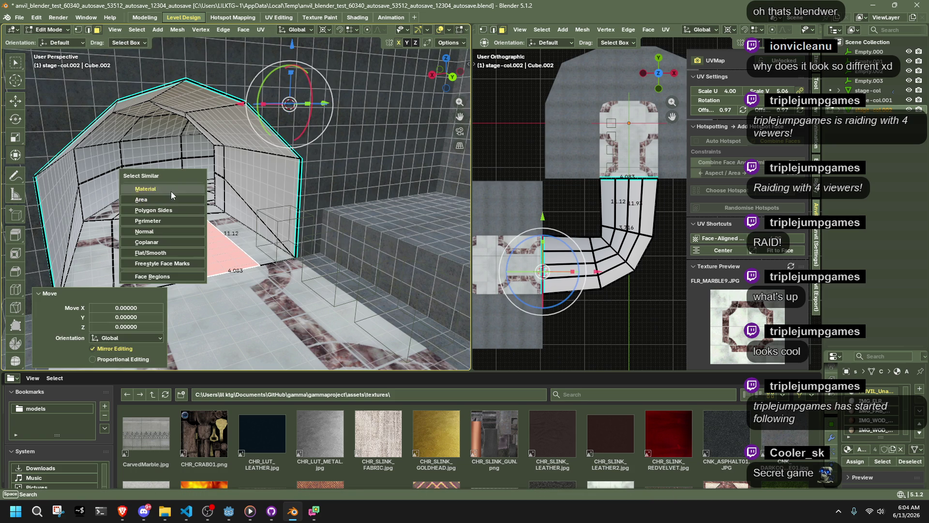
click(171, 188)
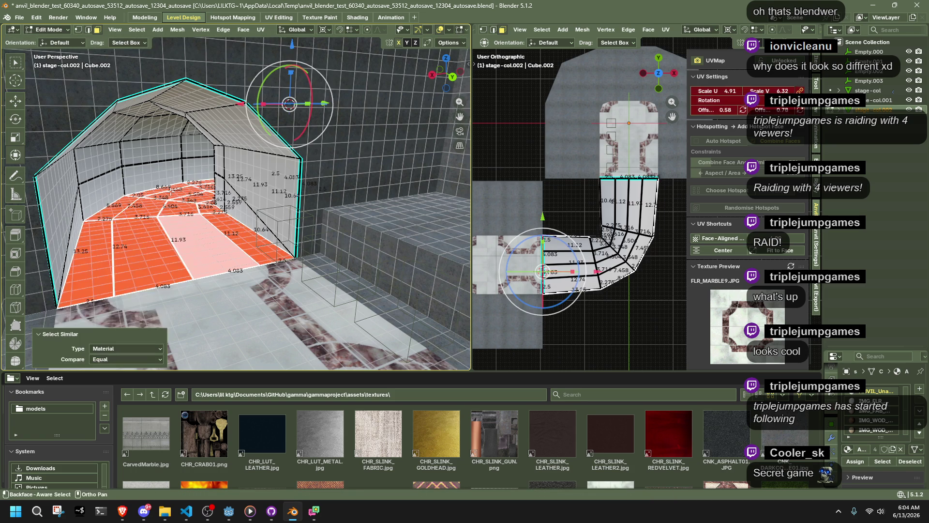
click(137, 30)
click(149, 60)
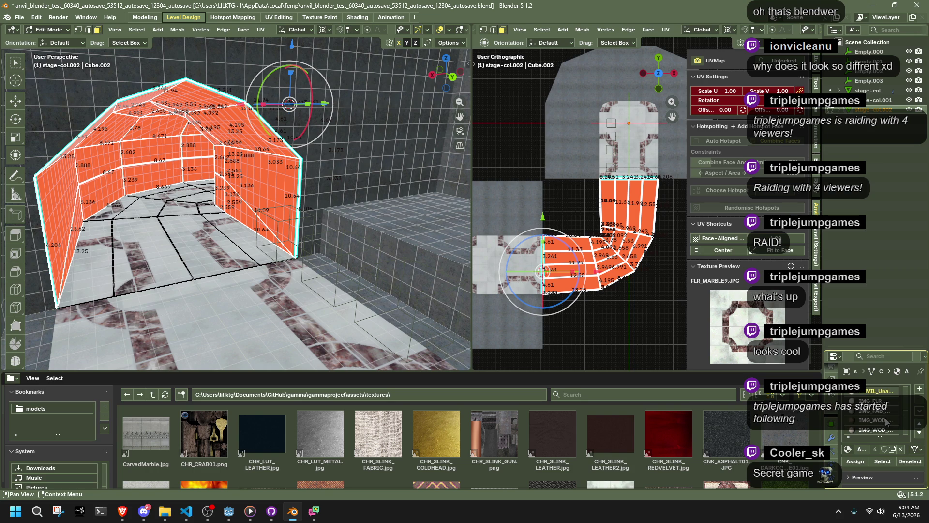
Purge unused data from the file, removing 1 data-block.
click(19, 17)
mouse_move(48, 199)
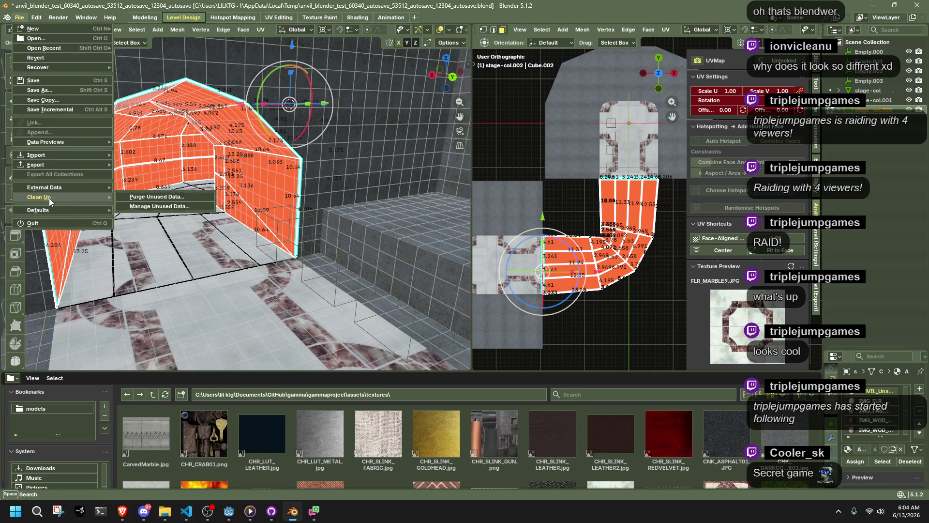
click(147, 198)
click(124, 260)
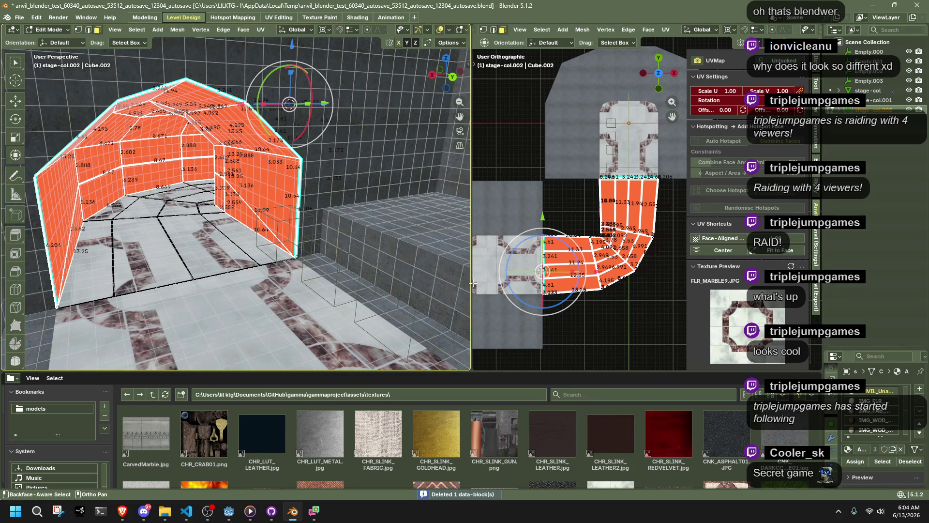
scroll(807, 248, down, 10)
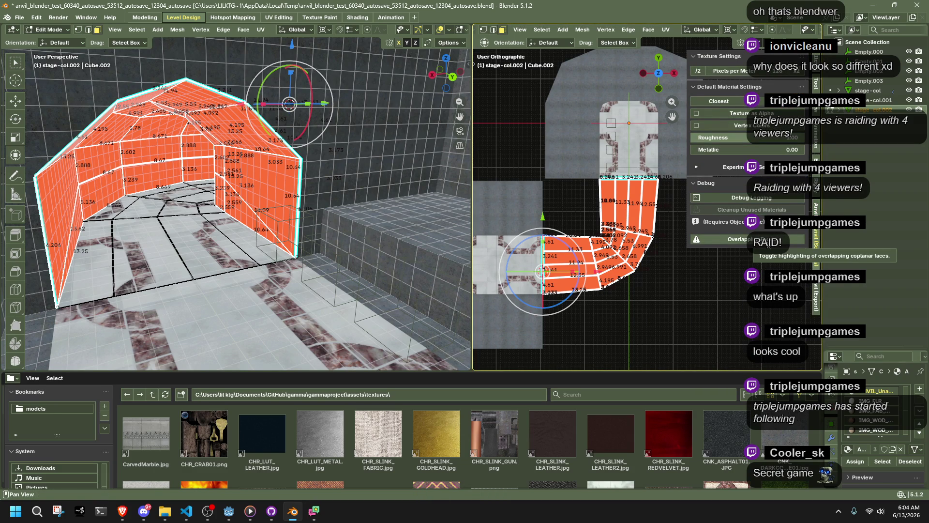
Run the Anvil Cleanup Unused Materials in Object Mode, removing 22 material slots and 7 materials.
click(817, 305)
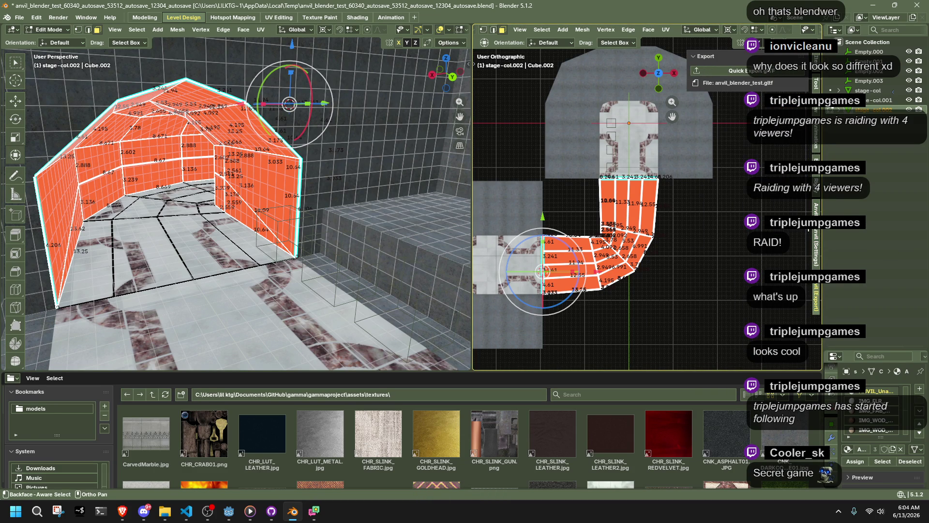
click(816, 210)
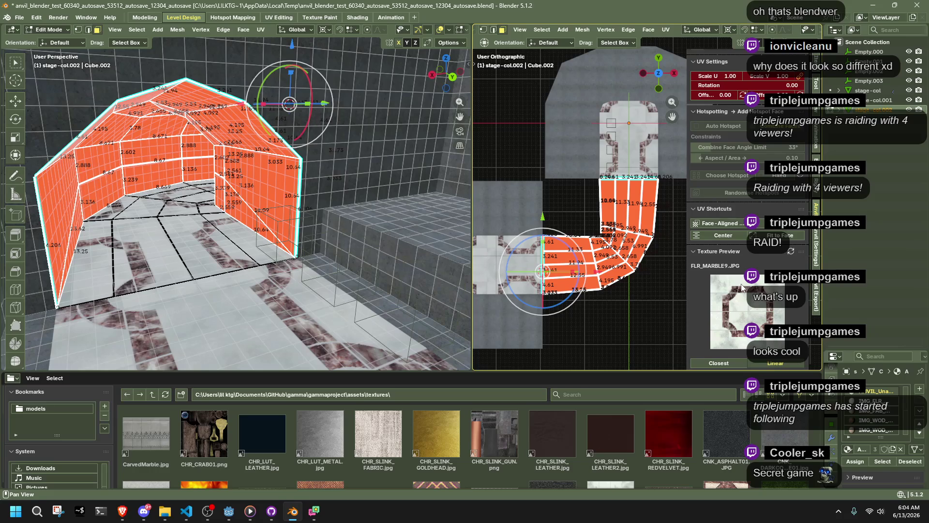
click(817, 193)
click(817, 211)
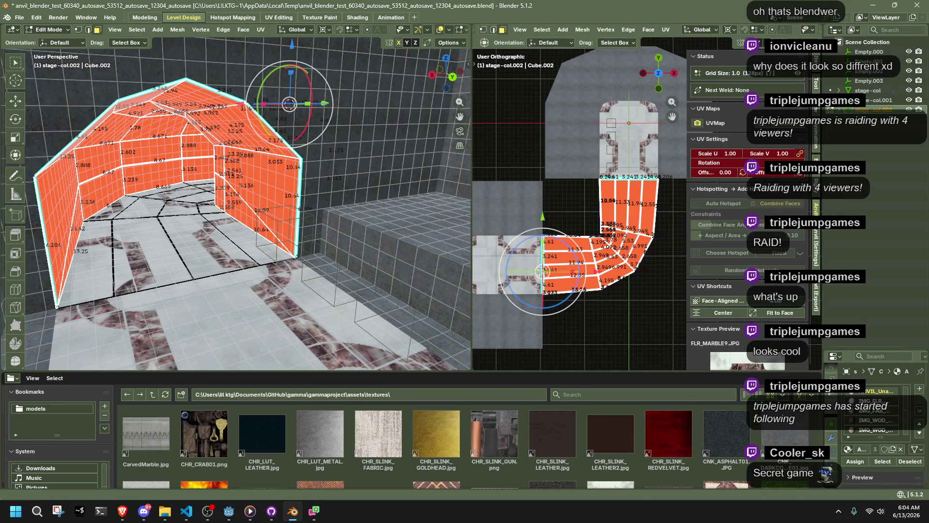
click(817, 254)
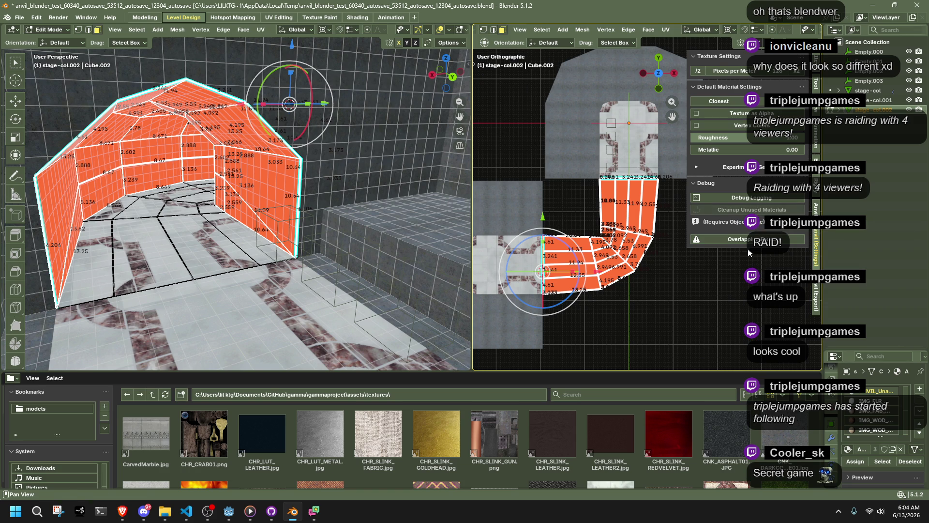
click(710, 316)
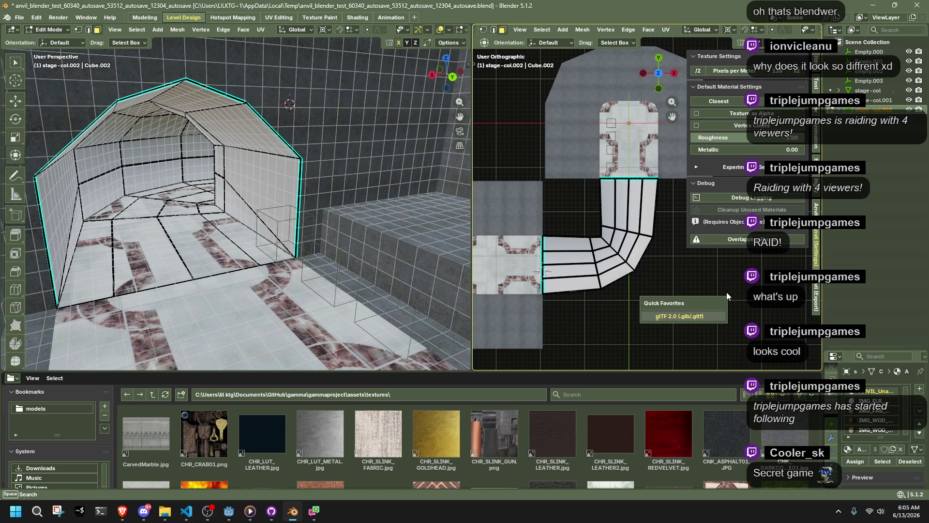
key(Tab)
click(712, 212)
key(Tab)
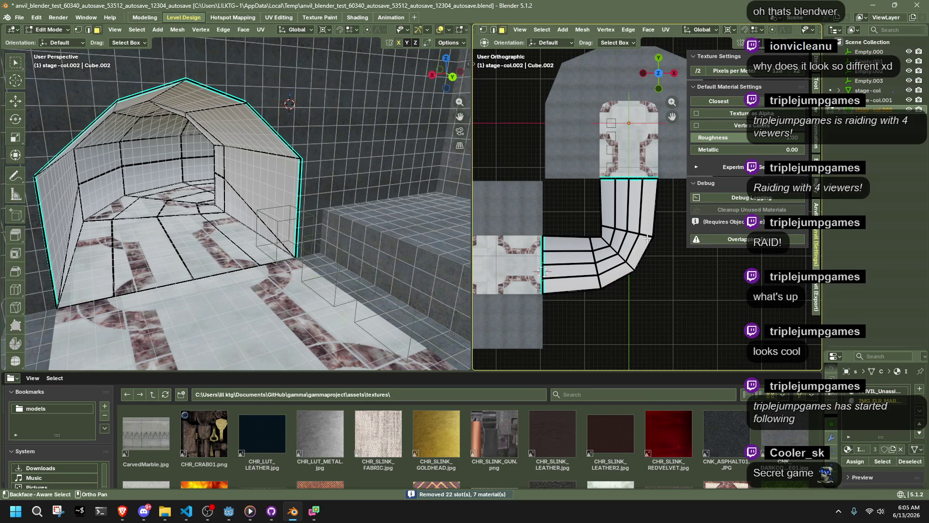
Select the stage-col collision object on its own and enter Edit Mode on its mesh.
click(647, 238)
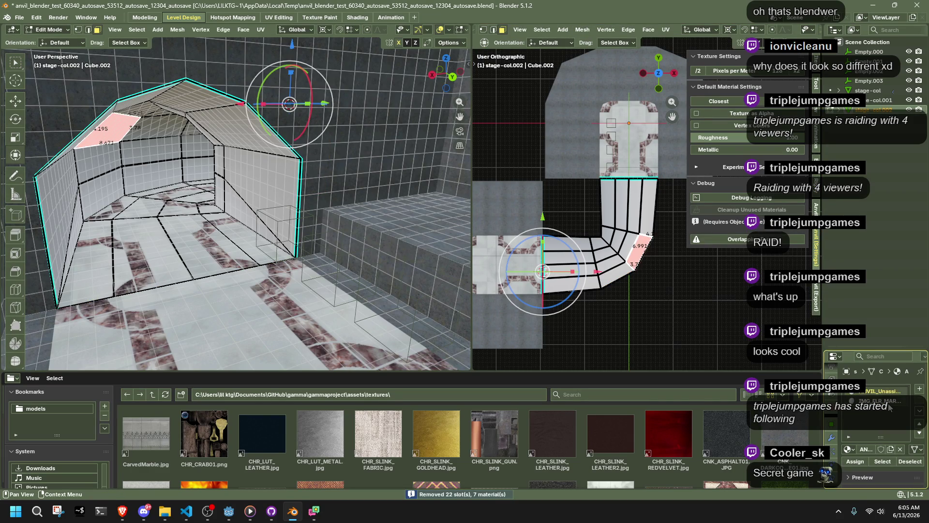
key(Tab)
click(682, 307)
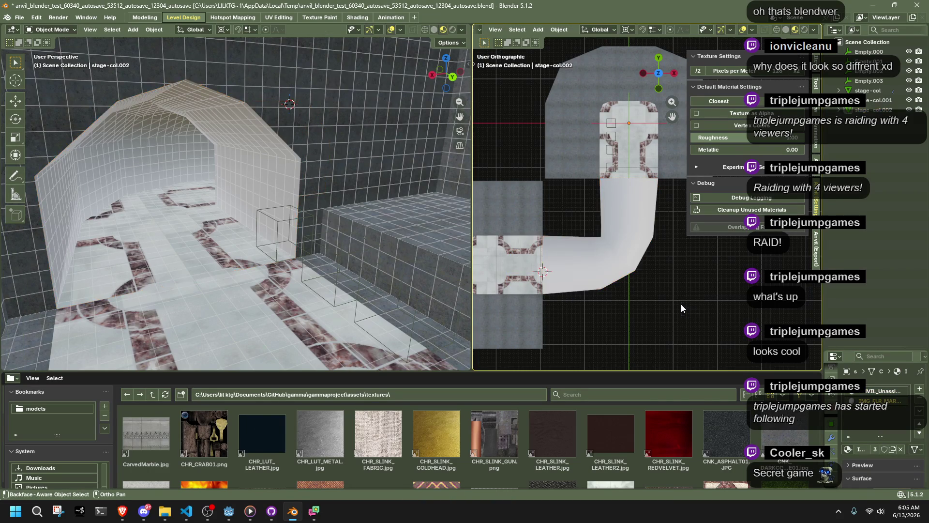
click(415, 203)
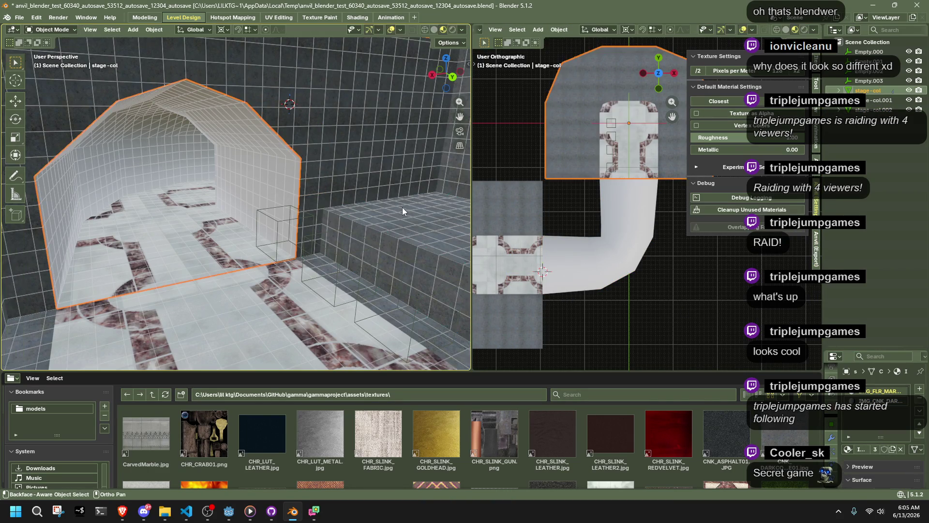
key(Tab)
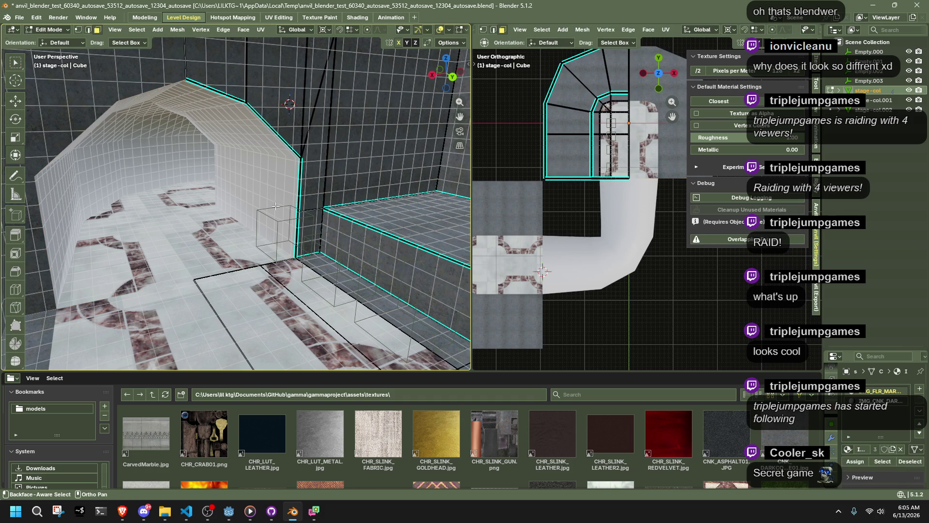
In stage-col.002, select the walls and ceiling by inverting a same-material selection of the floor.
key(Tab)
click(222, 228)
key(Tab)
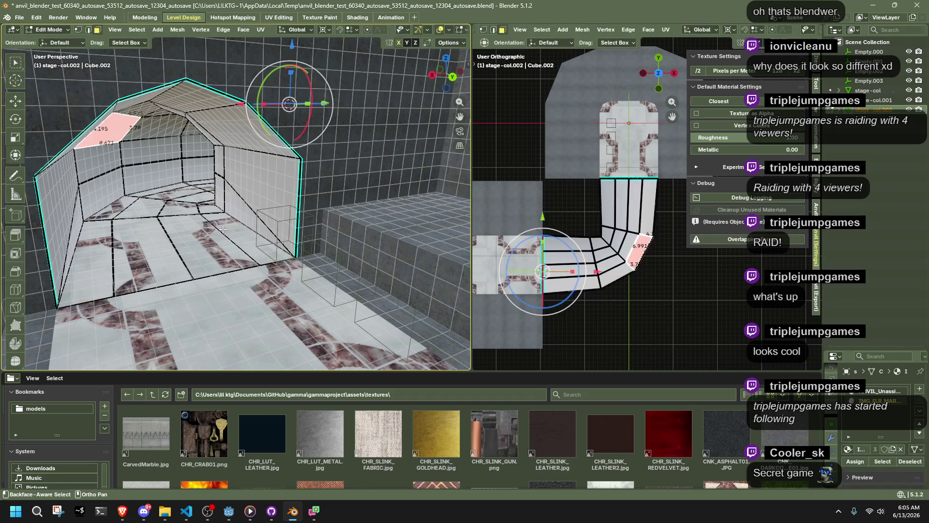
key(a)
click(223, 229)
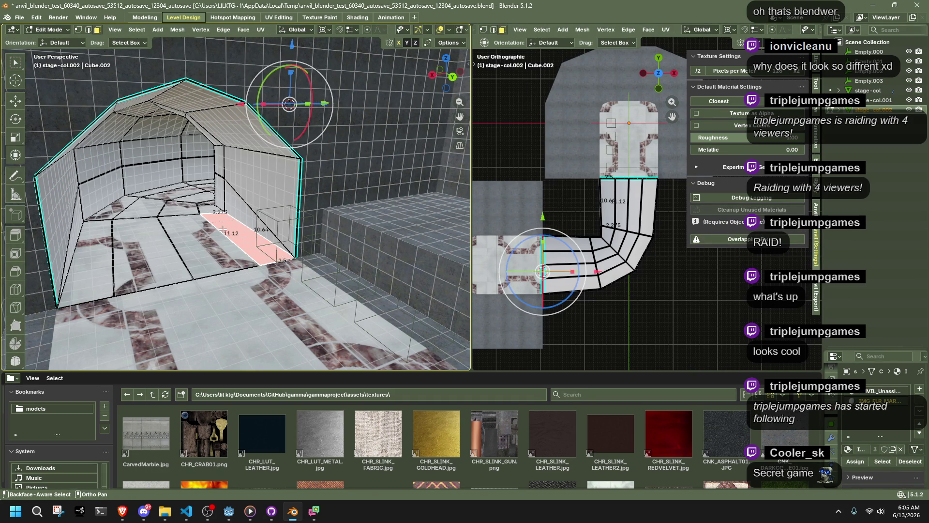
key(shift+g)
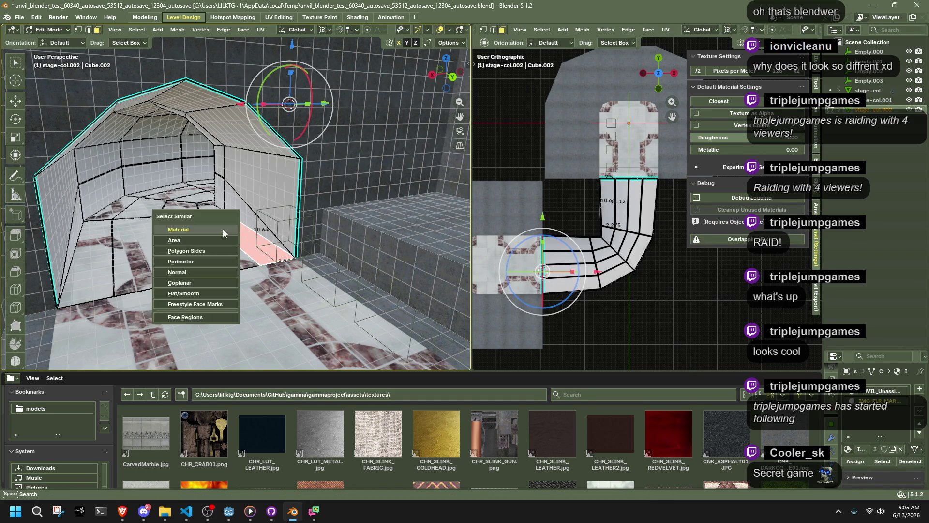
click(223, 229)
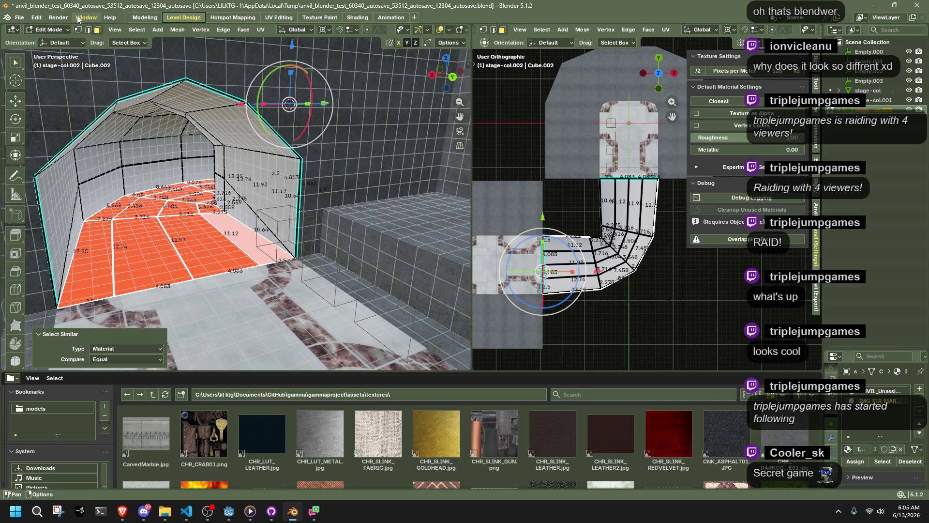
click(138, 30)
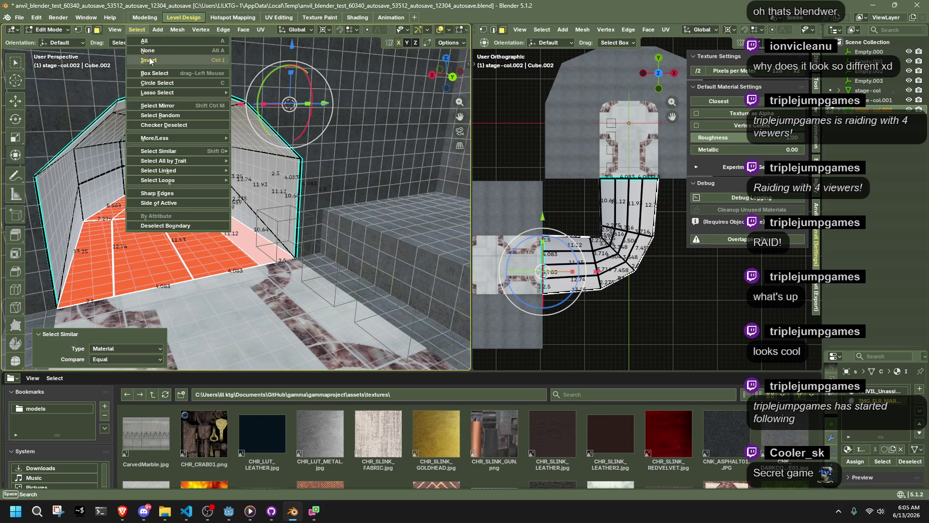
click(150, 58)
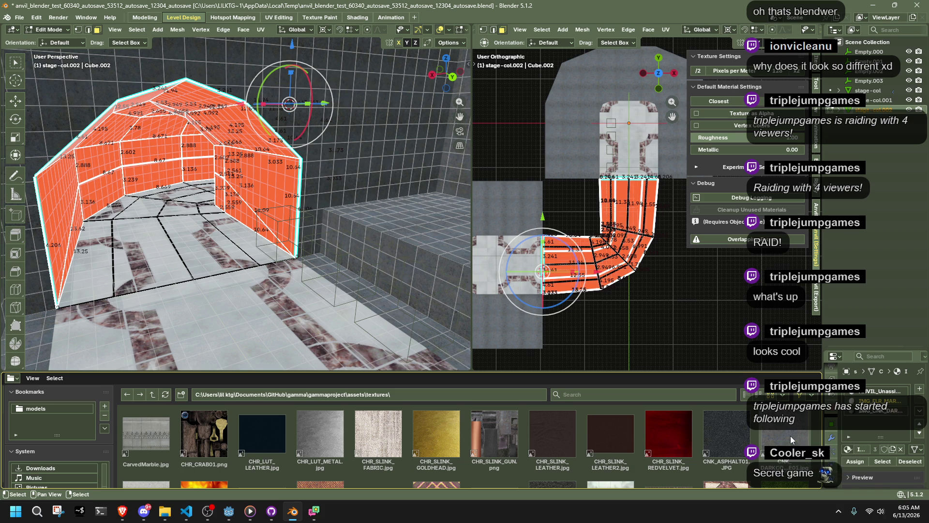
Apply the DARKCONCRETE texture to the selected walls and ceiling and return to Object Mode.
drag(791, 436, 613, 327)
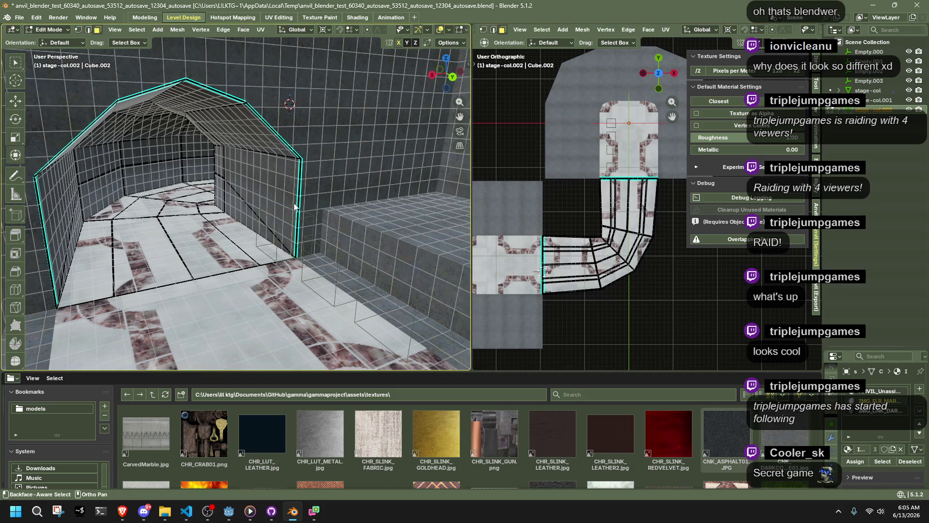
key(Tab)
mouse_move(185, 107)
middle_down()
mouse_move(235, 143)
mouse_move(252, 218)
mouse_move(366, 246)
mouse_move(352, 219)
mouse_move(164, 225)
mouse_move(148, 266)
mouse_move(265, 283)
mouse_move(295, 272)
mouse_move(254, 316)
mouse_move(171, 338)
middle_up()
Frame the stage-col object in view and save the blend file.
click(229, 222)
key(KP_Decimal)
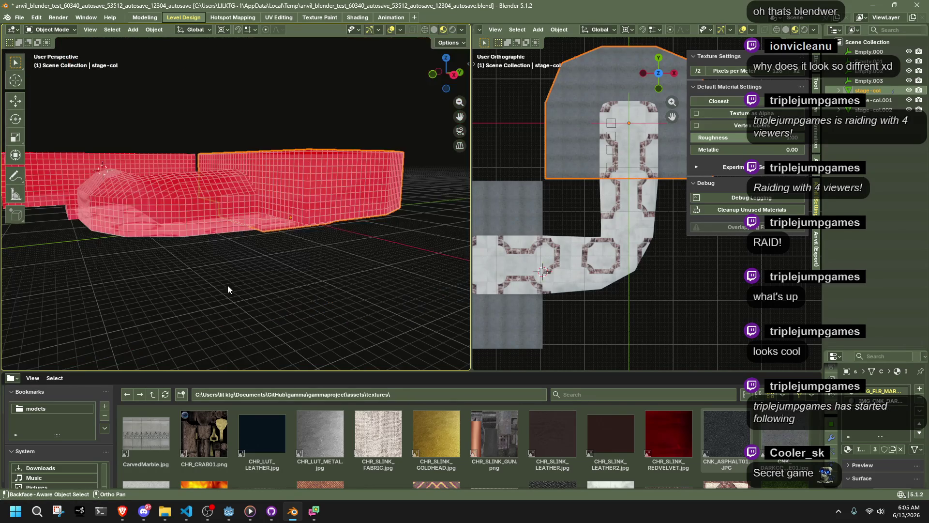
click(257, 308)
mouse_move(258, 309)
middle_down()
mouse_move(288, 327)
mouse_move(315, 295)
middle_up()
key(ctrl+s)
Quick-export the level as anvil_blender_test.gltf from the Anvil Export panel, then switch to Godot.
key(q)
key(Escape)
key(q)
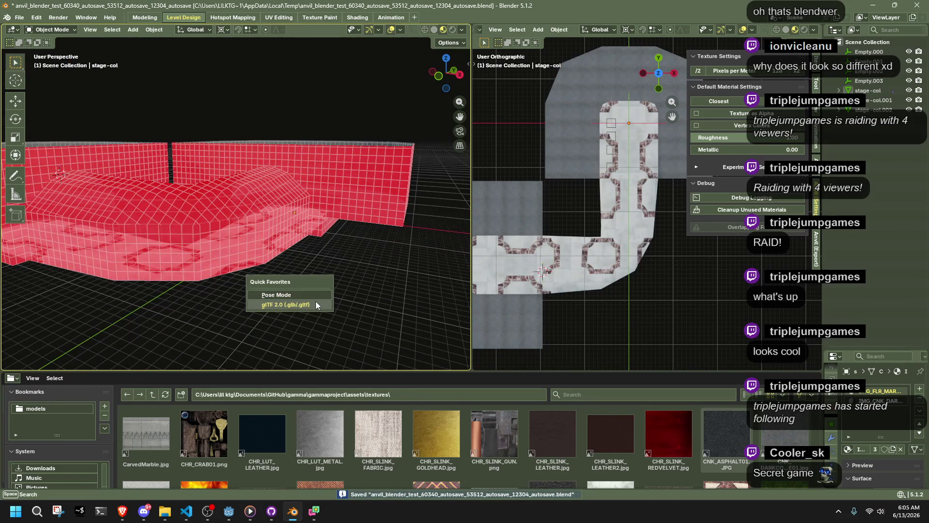
click(316, 304)
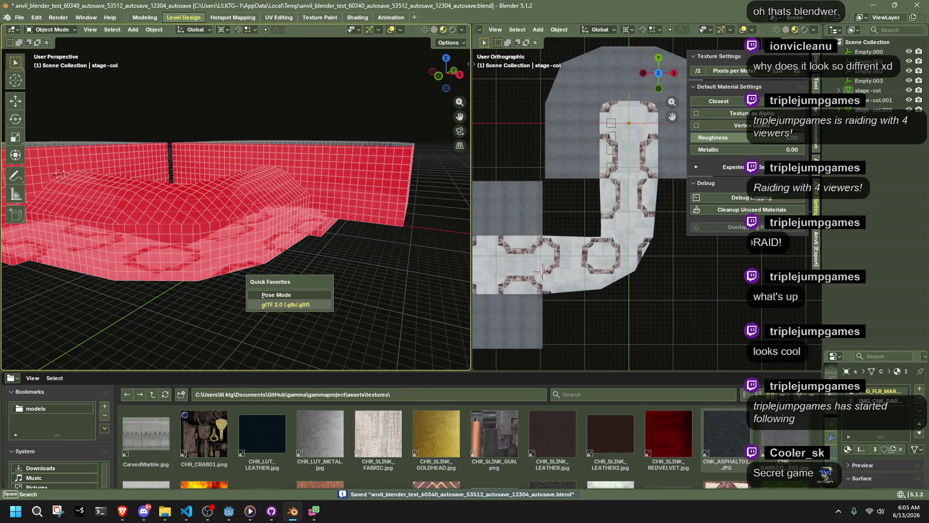
click(817, 249)
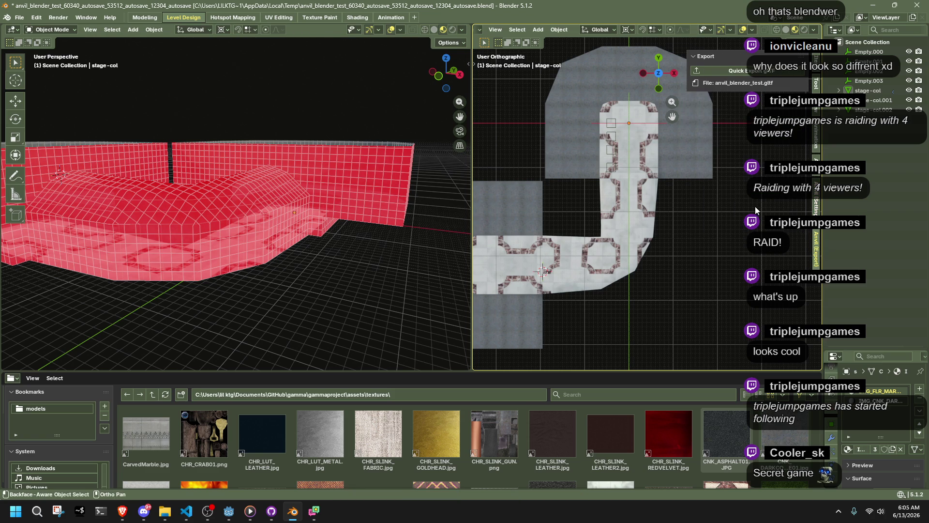
click(707, 71)
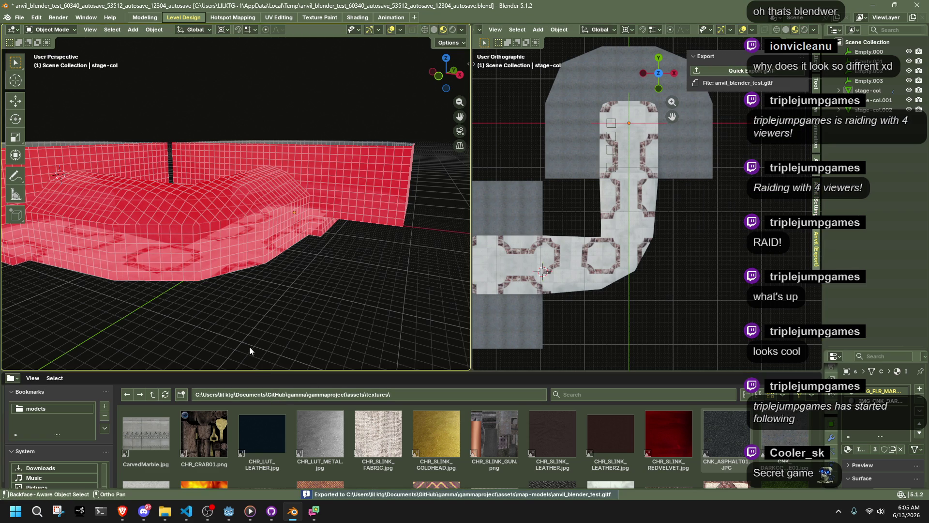
click(228, 511)
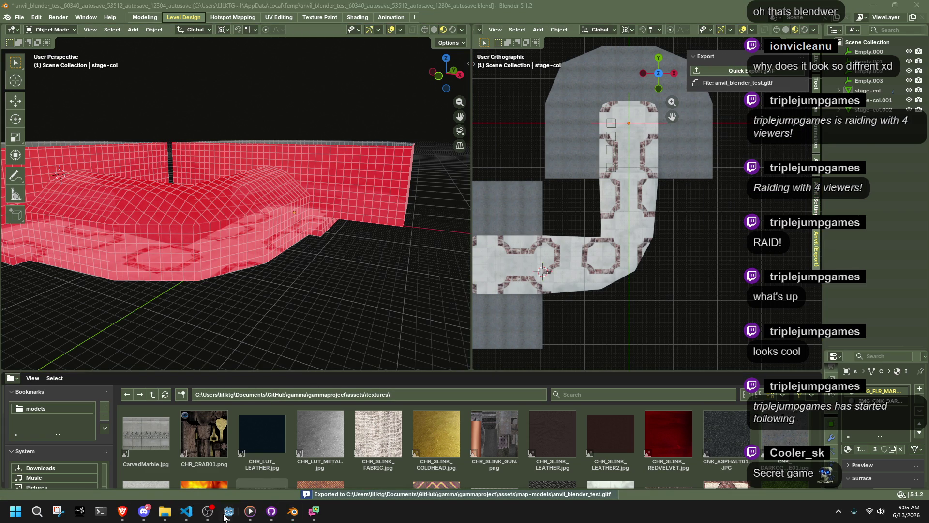
Assign worldenvironment_default.res as the WorldEnvironment node's Environment resource.
key(f)
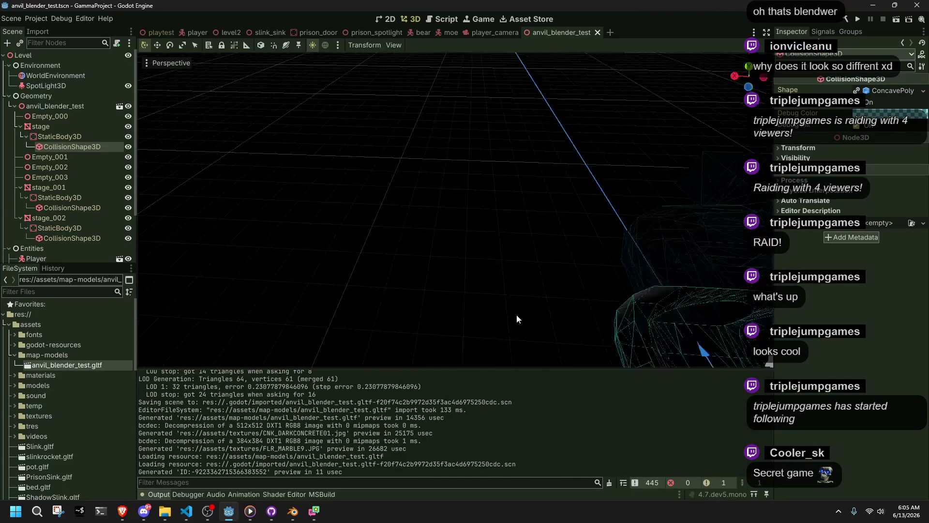
scroll(454, 210, up, 3)
right_drag(455, 211, 435, 203)
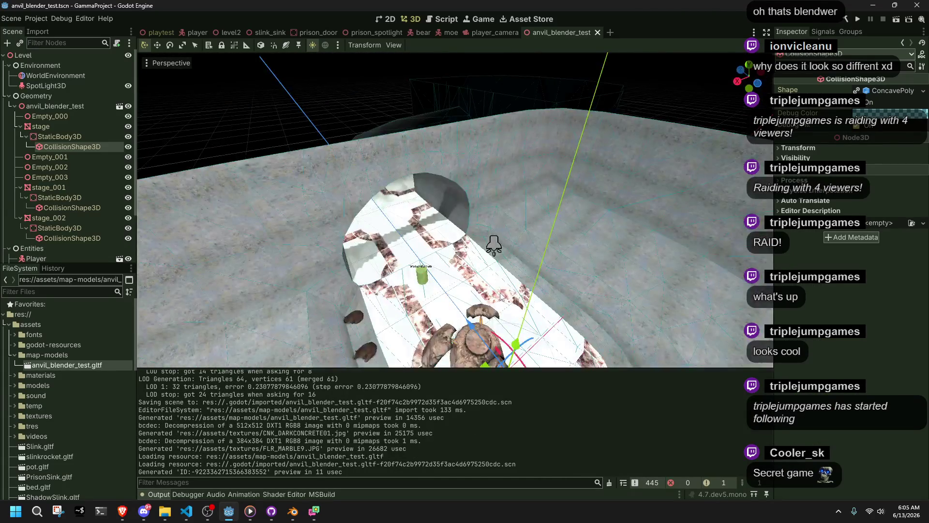
click(54, 78)
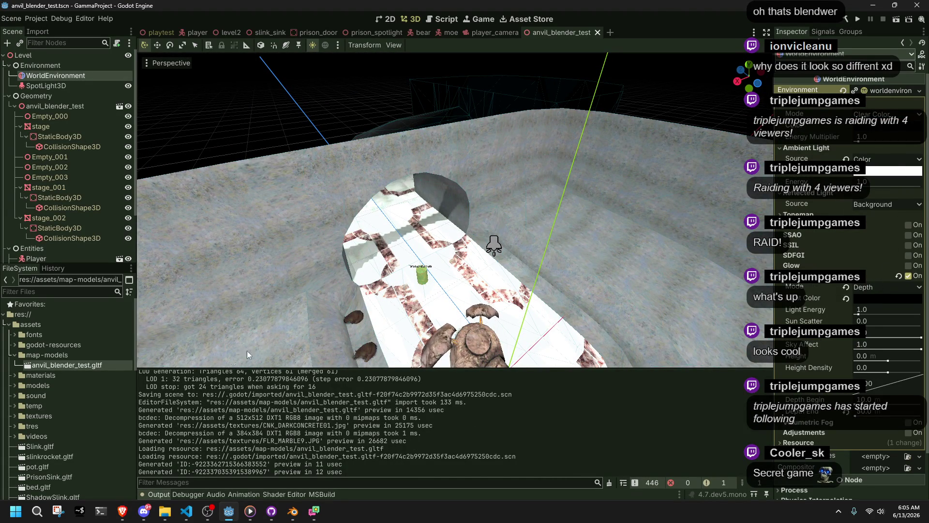
click(16, 345)
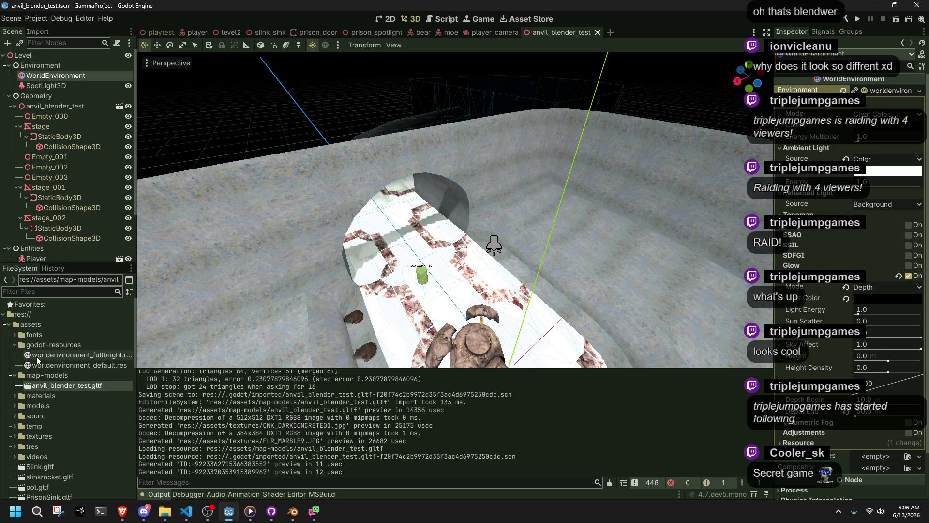
mouse_move(68, 365)
mouse_down()
mouse_move(145, 73)
mouse_move(889, 100)
mouse_move(887, 92)
mouse_up()
Turn off the preview sunlight, save the scene and run the project to playtest.
scroll(544, 209, down, 10)
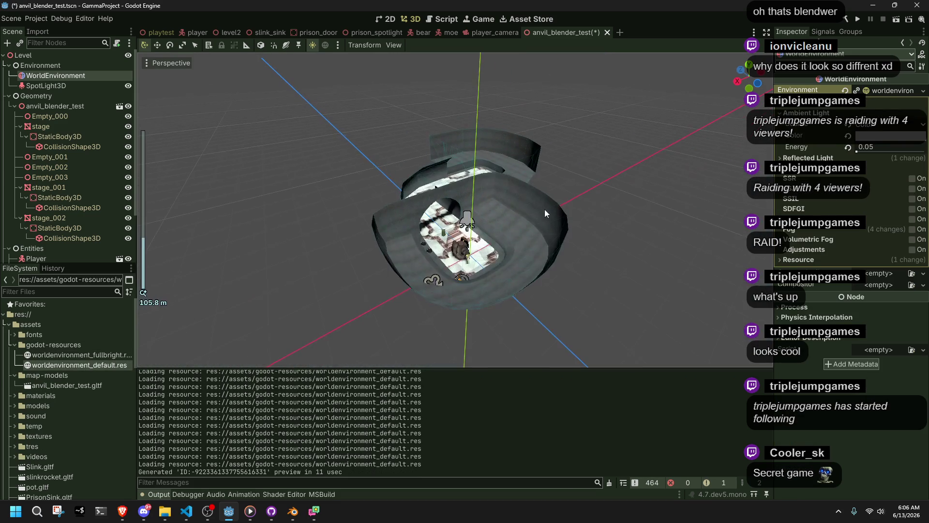
click(599, 195)
scroll(554, 215, up, 10)
middle_drag(554, 214, 455, 150)
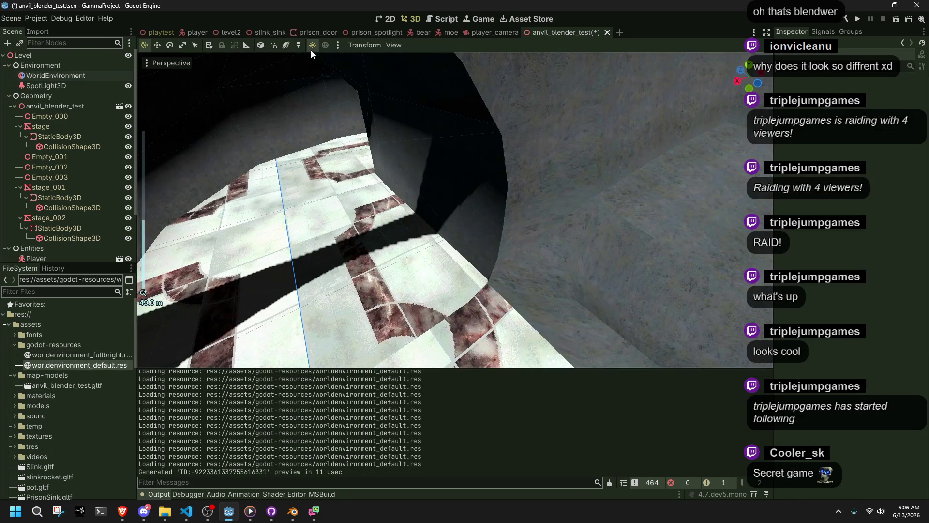
click(313, 48)
scroll(366, 151, down, 5)
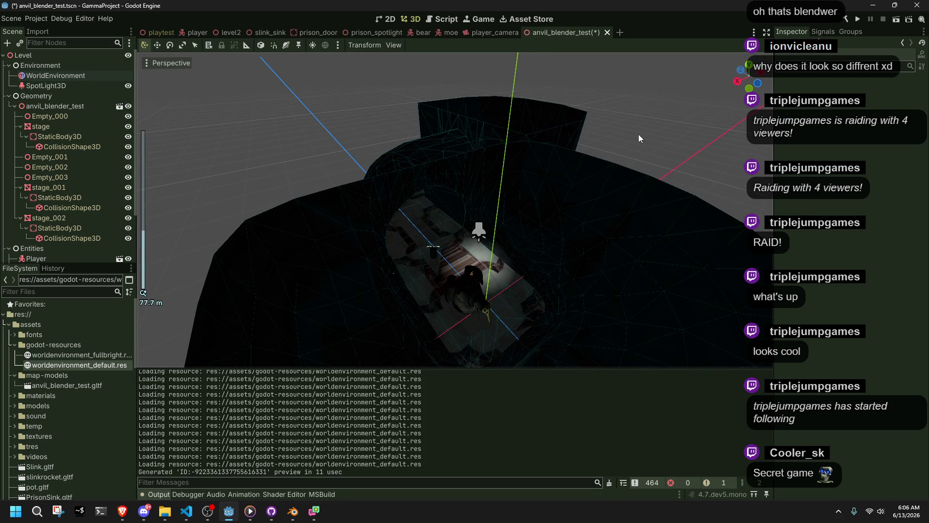
key(ctrl+s)
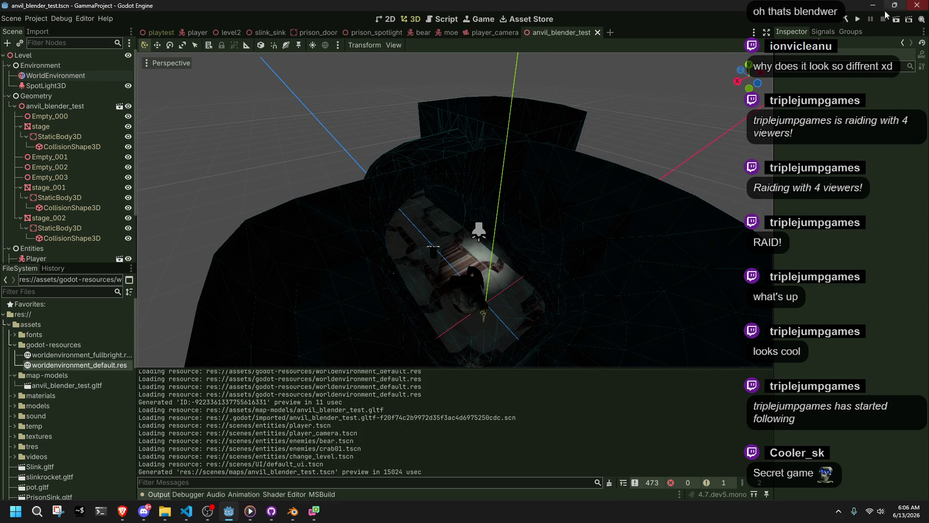
click(864, 20)
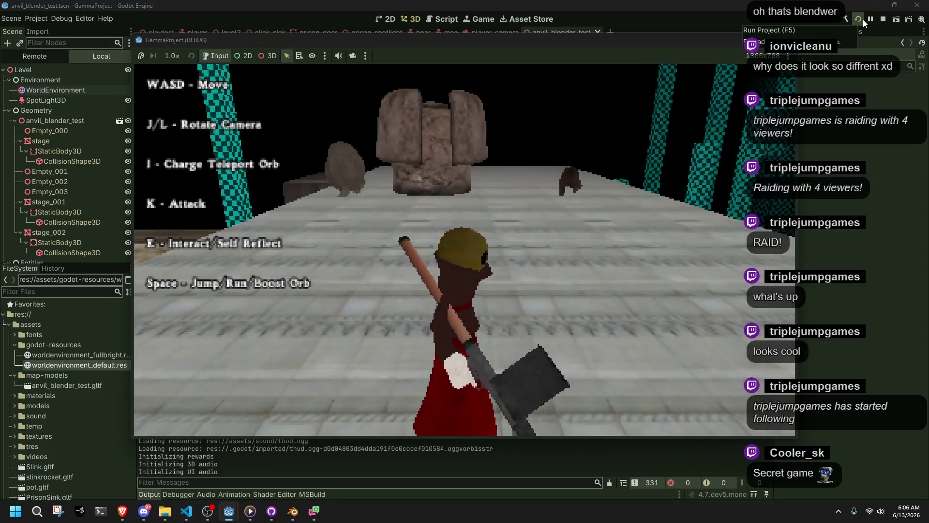
Stop the game with F8, relaunch the current scene, then close the debug game window.
key(F8)
click(898, 21)
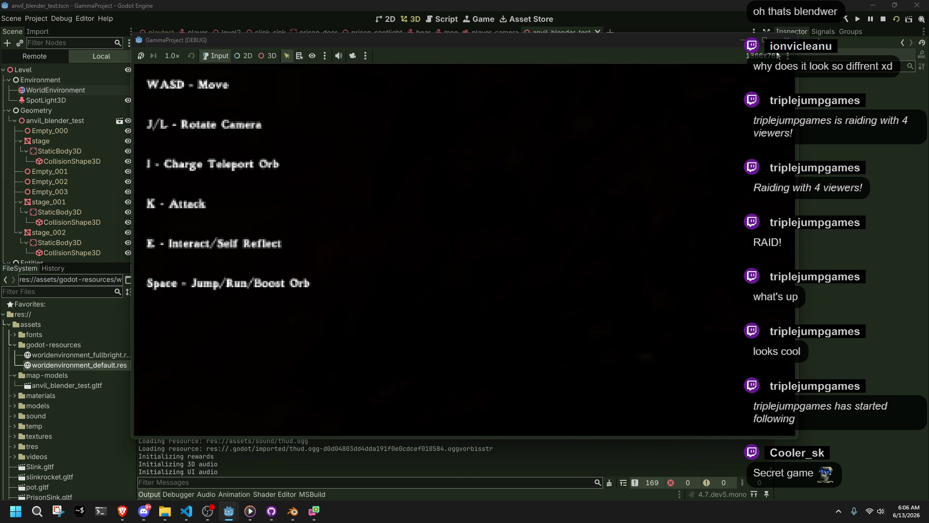
click(787, 38)
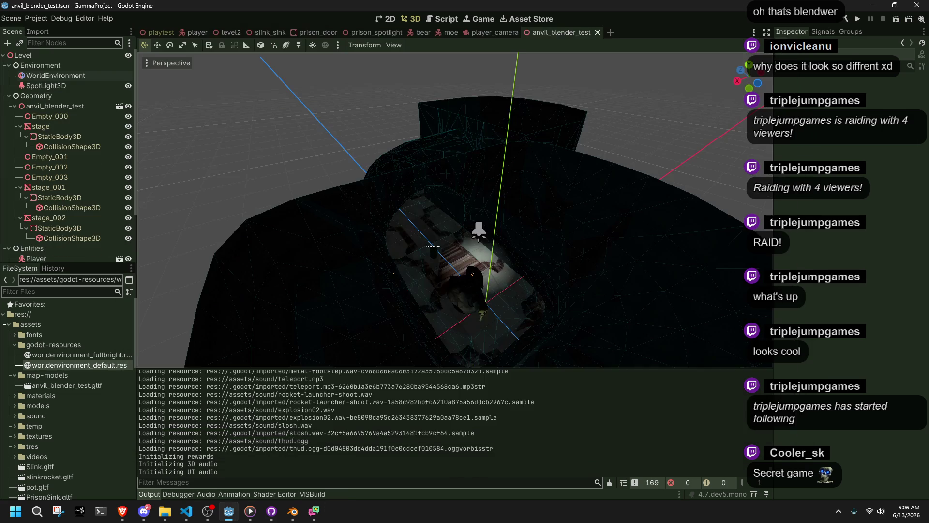
Add surveillancescanner01.tscn to the level, found by filtering 'sca', raise it along Y, and save.
click(22, 292)
text(sca)
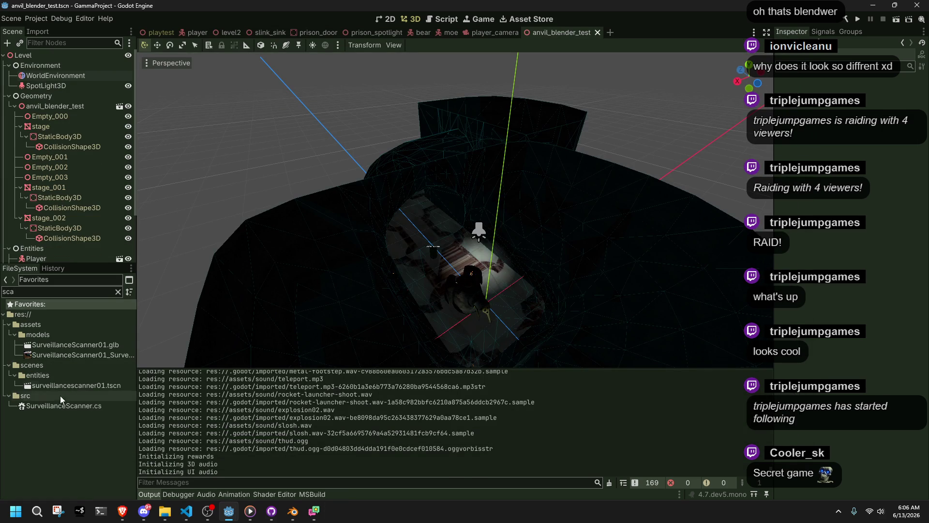
mouse_move(36, 384)
mouse_down()
mouse_move(204, 342)
mouse_move(354, 265)
mouse_move(60, 112)
mouse_move(48, 249)
mouse_move(47, 205)
mouse_up()
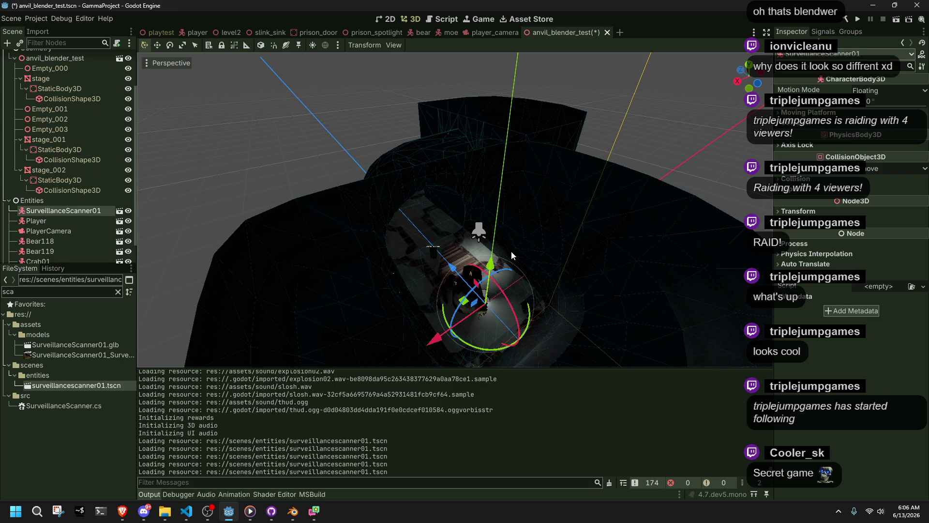
key(ctrl+s)
drag(491, 265, 488, 192)
key(ctrl+s)
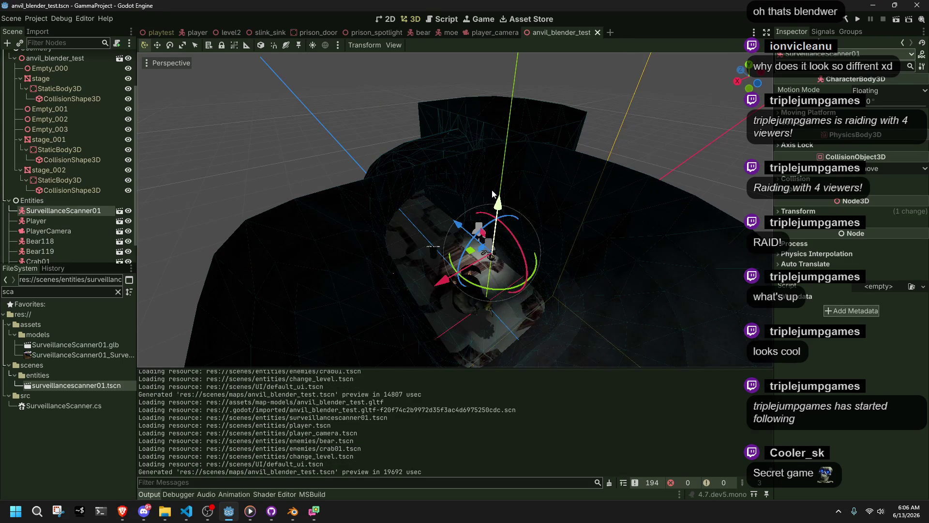
Playtest the current scene walking forward, close the game, and return to Blender.
click(895, 20)
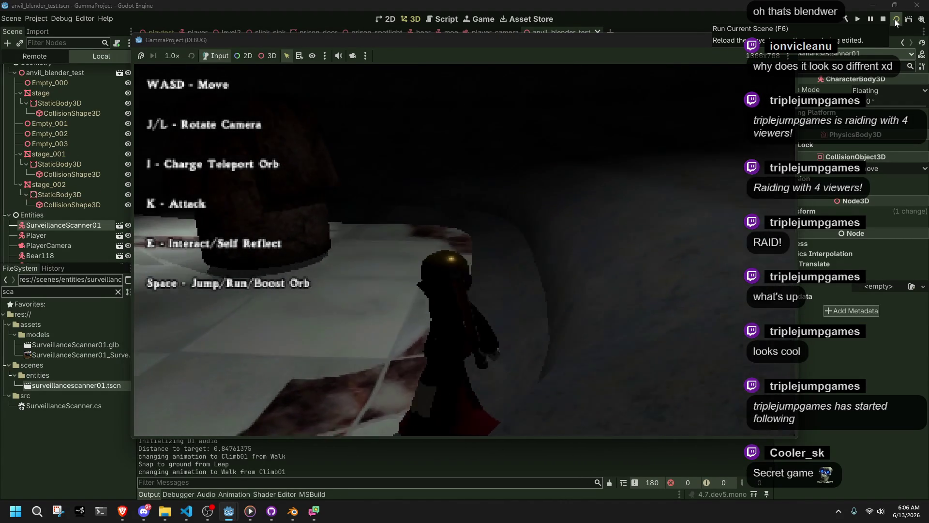
key(w)
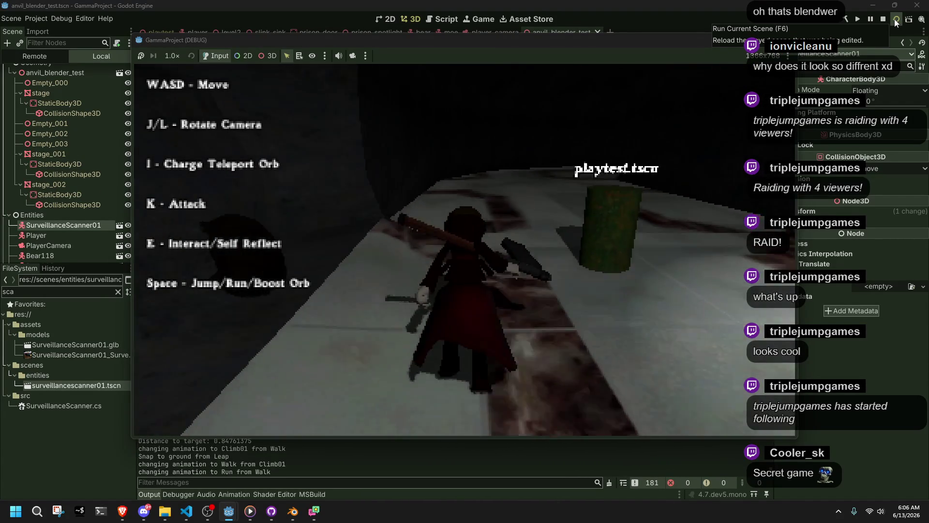
click(882, 19)
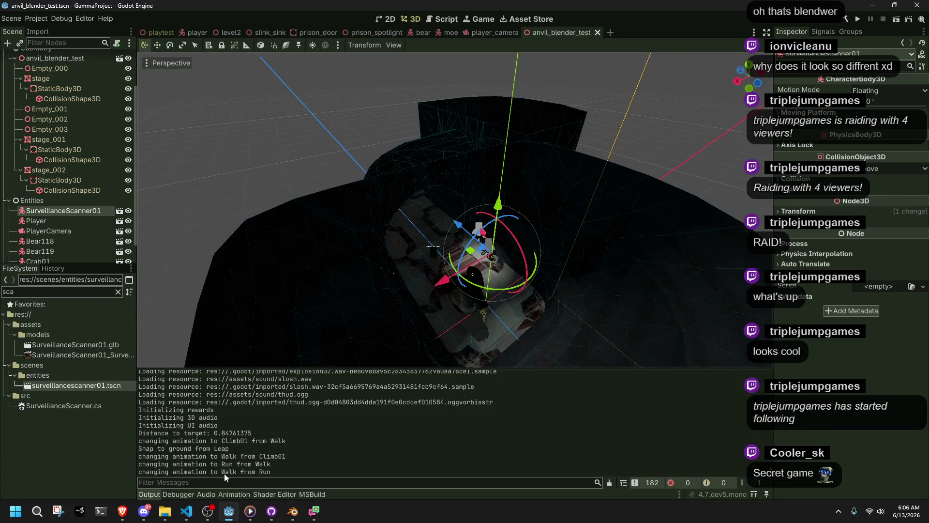
click(286, 513)
middle_drag(377, 263, 313, 304)
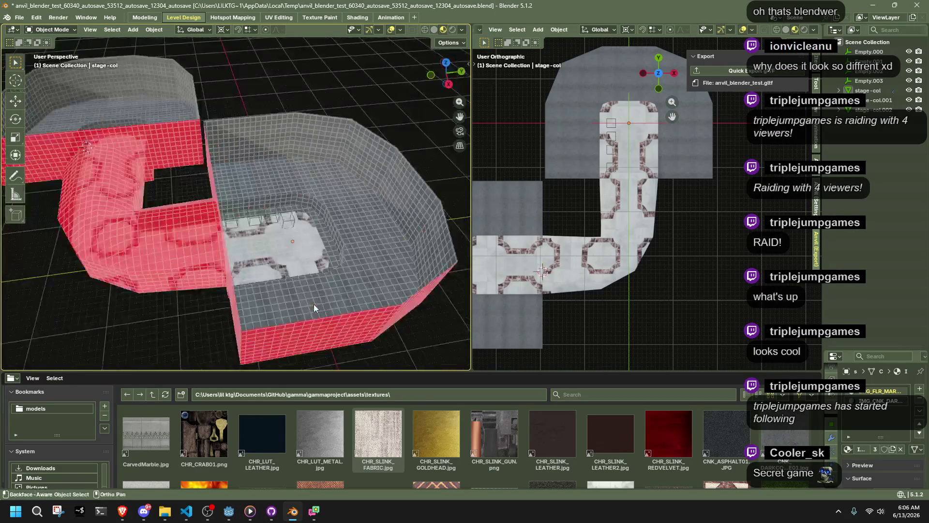
In the Modeling workspace, delete stage-col's Subdivision modifier and save the blend file.
click(137, 22)
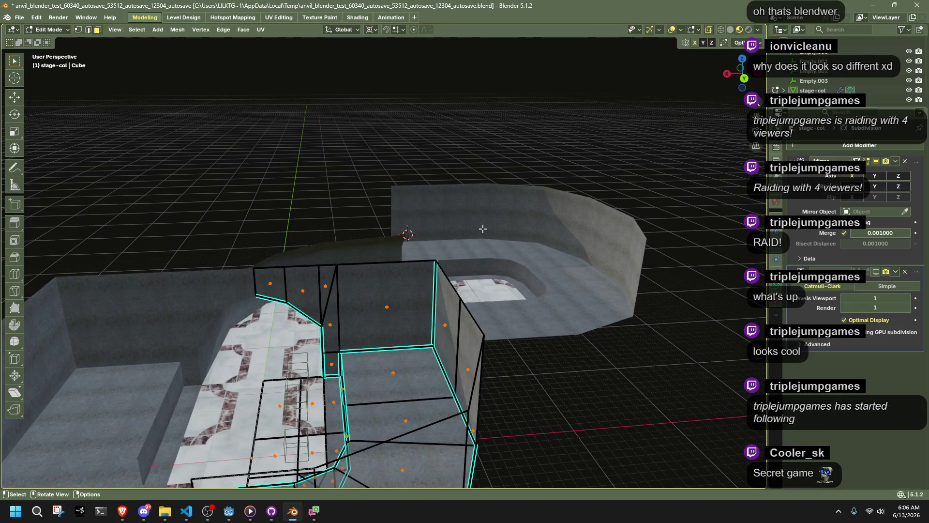
click(458, 213)
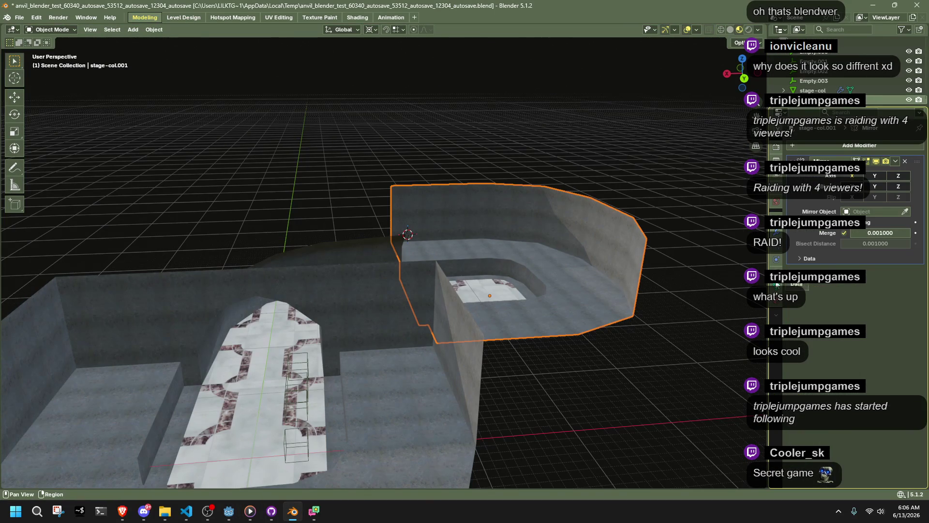
click(385, 364)
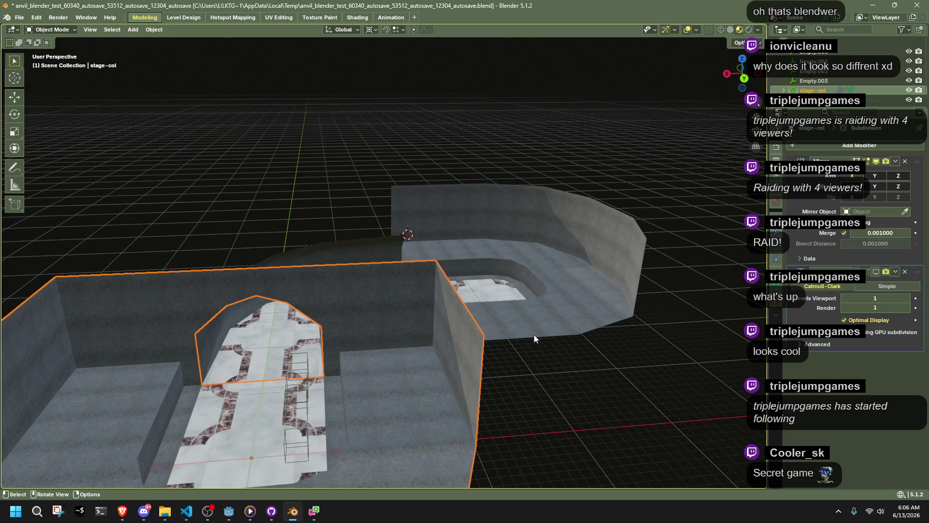
click(905, 271)
mouse_move(561, 330)
middle_down()
mouse_move(370, 241)
mouse_move(402, 254)
mouse_move(422, 240)
mouse_move(469, 267)
middle_up()
click(393, 249)
click(468, 267)
click(568, 292)
key(ctrl+s)
Open the glTF export from Quick Favorites, then cancel it.
key(q)
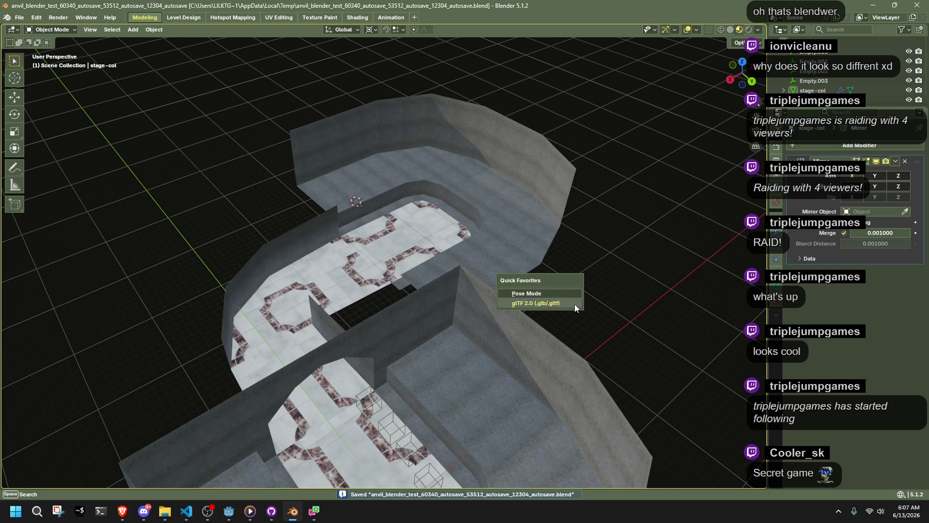
click(574, 304)
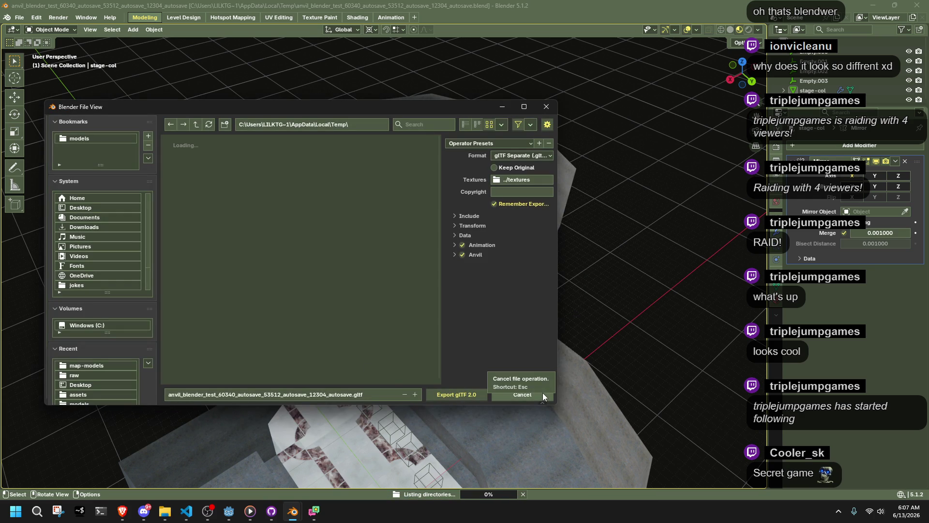
click(543, 394)
Rename stage-col.001 to 'Object', undo it, and leave the name unchanged.
click(197, 18)
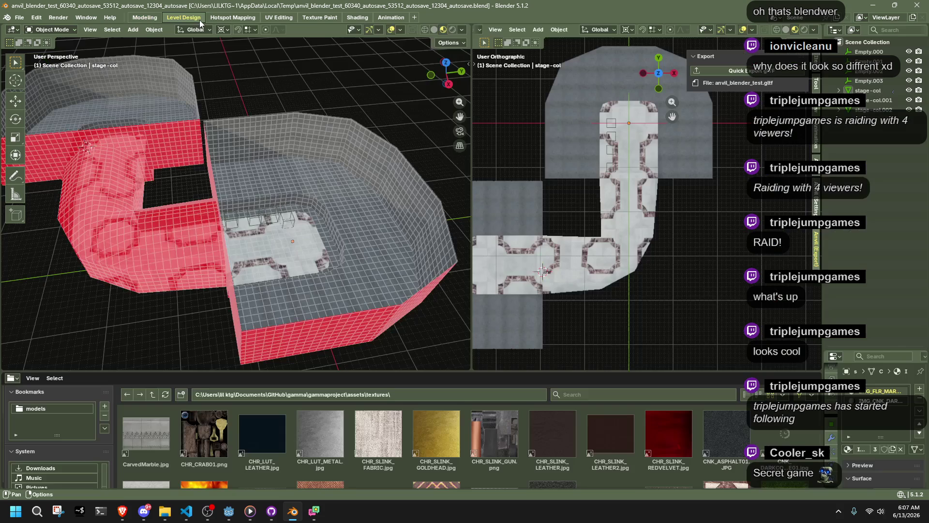
mouse_move(291, 169)
middle_down()
mouse_move(282, 161)
mouse_move(324, 211)
middle_up()
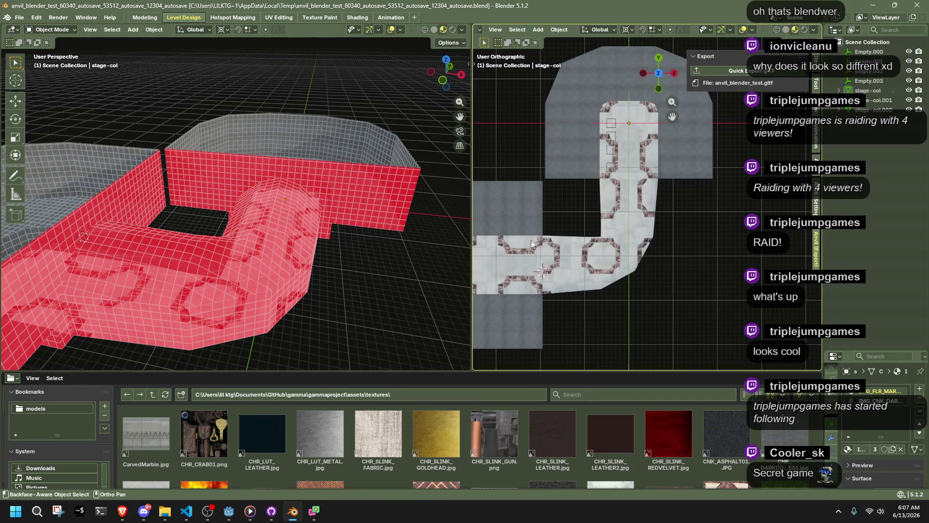
click(866, 108)
click(866, 101)
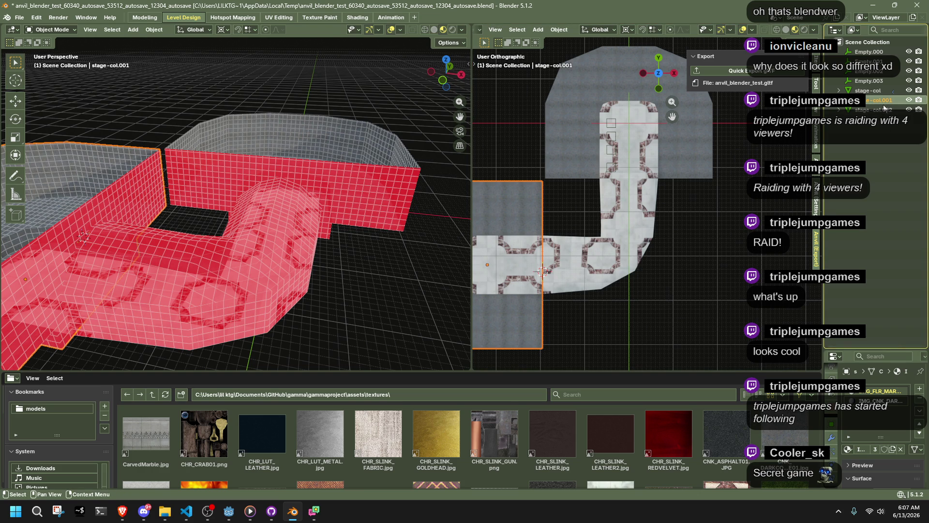
double_click(884, 100)
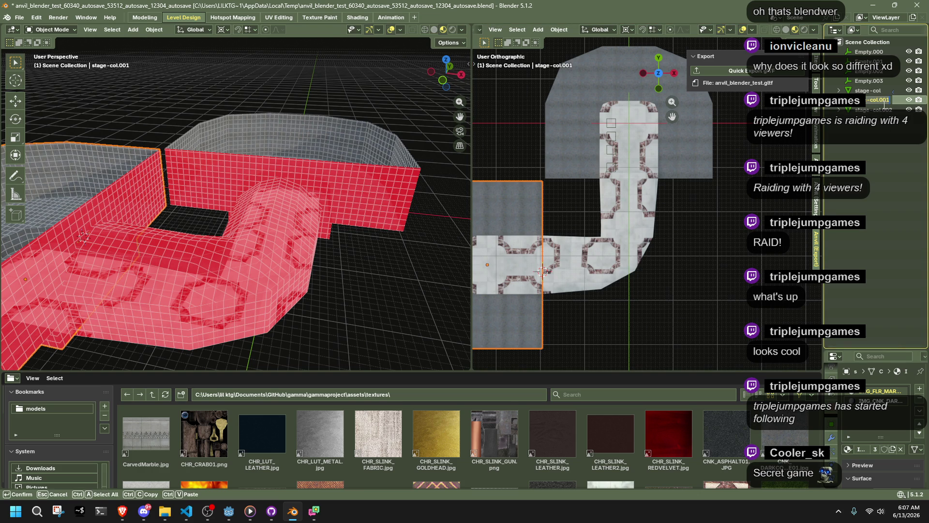
text(Object)
key(Return)
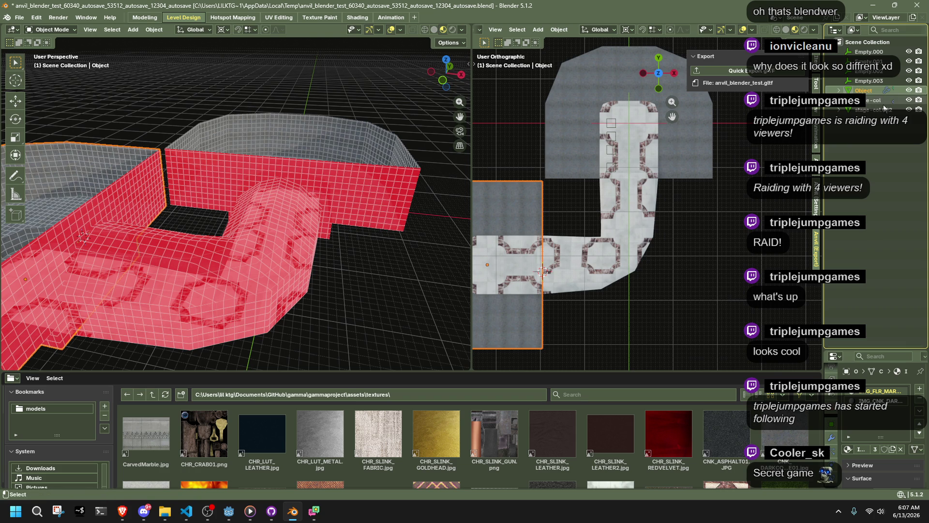
key(ctrl+z)
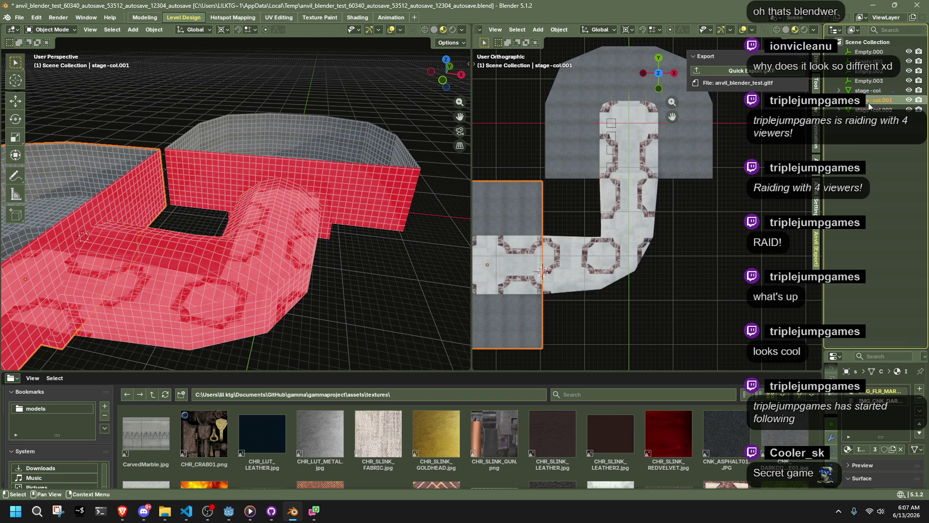
double_click(869, 104)
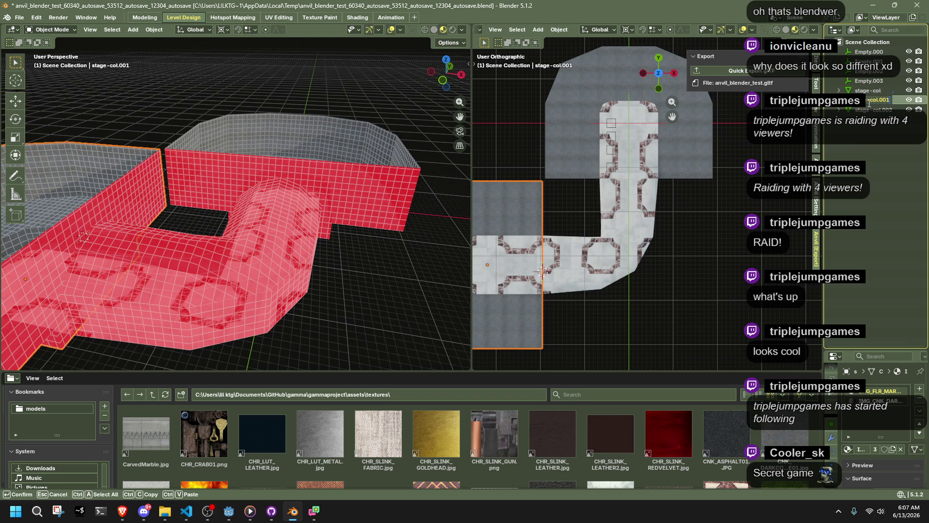
text(001-col)
key(Return)
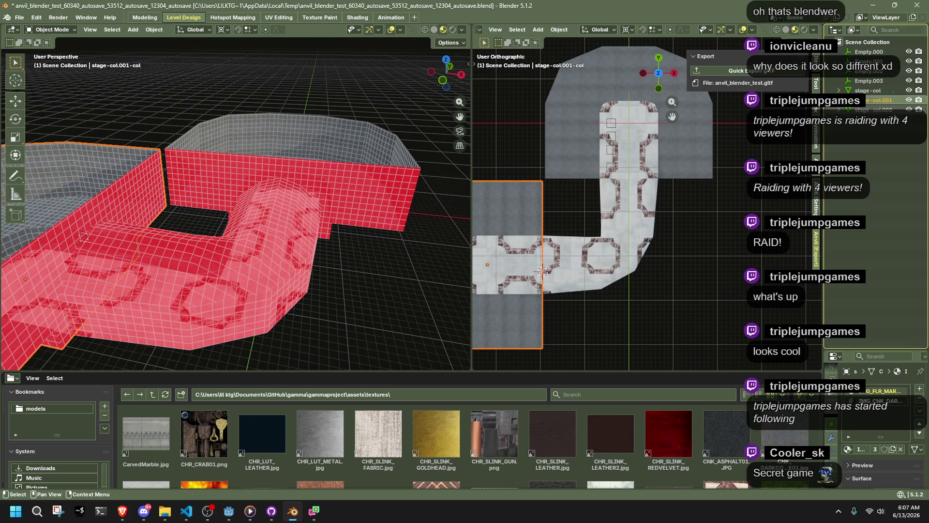
double_click(878, 100)
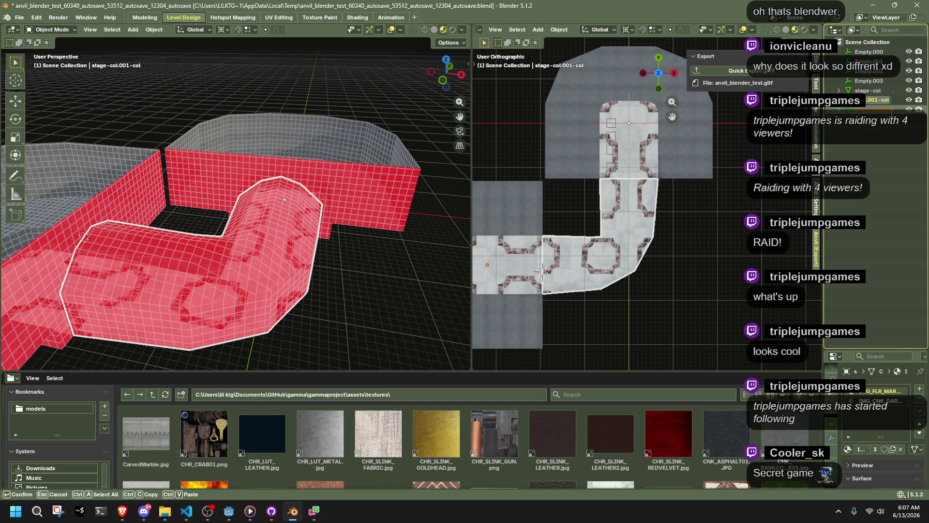
key(Return)
Hide and unhide the level pieces, then delete the Empty objects.
click(879, 132)
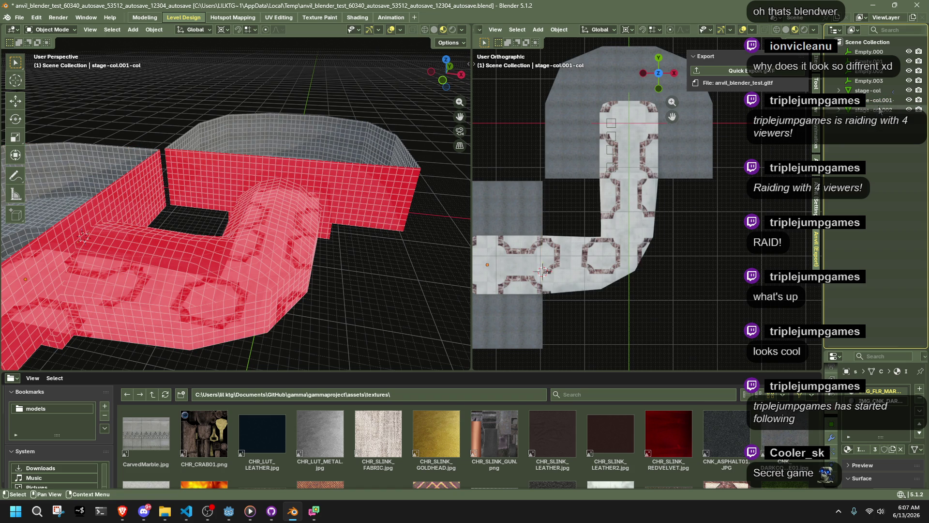
click(871, 90)
ctrl+click(879, 99)
scroll(663, 248, down, 3)
key(h)
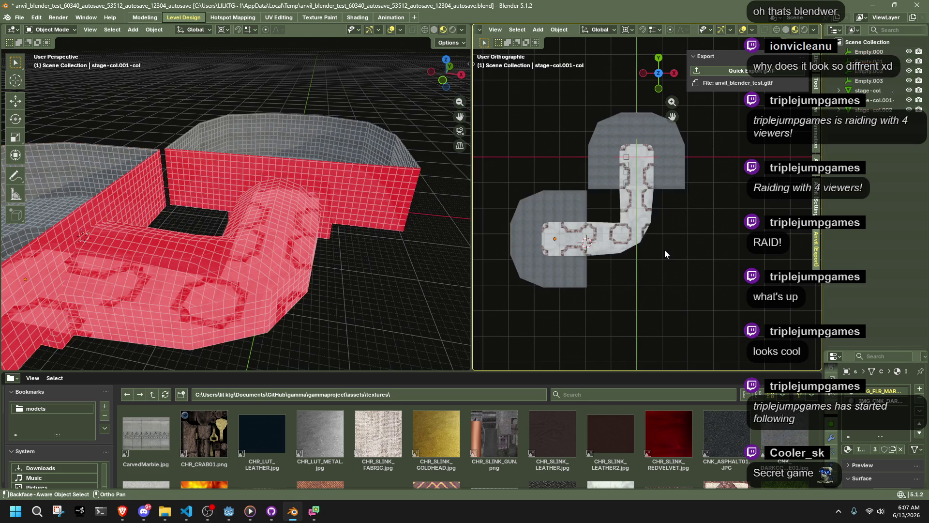
key(alt+h)
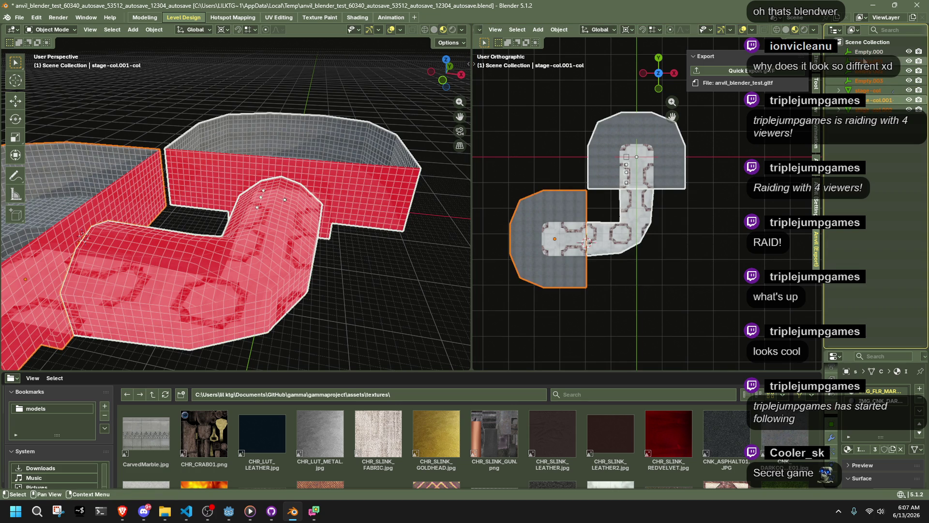
click(867, 52)
shift+click(876, 82)
key(Delete)
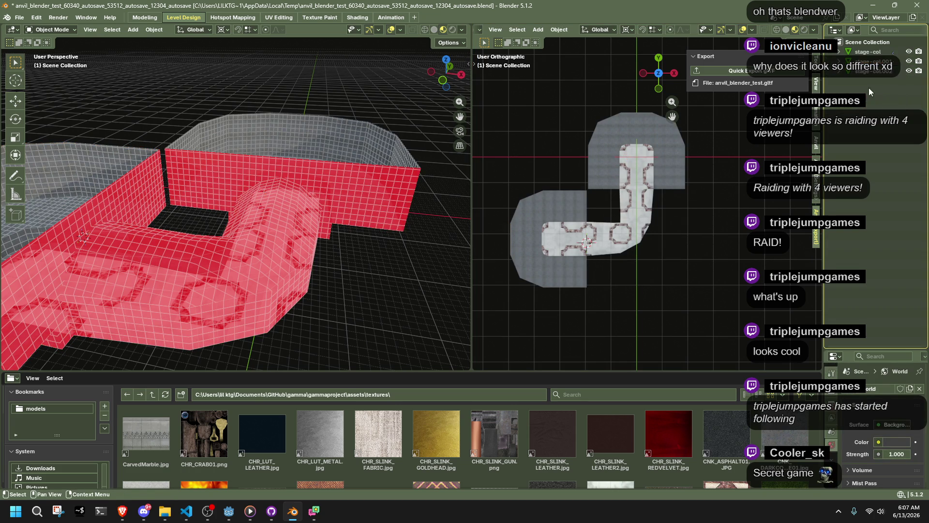
Select the L-shaped hallway, make the top room active, select all, and dismiss F2 unchanged.
key(a)
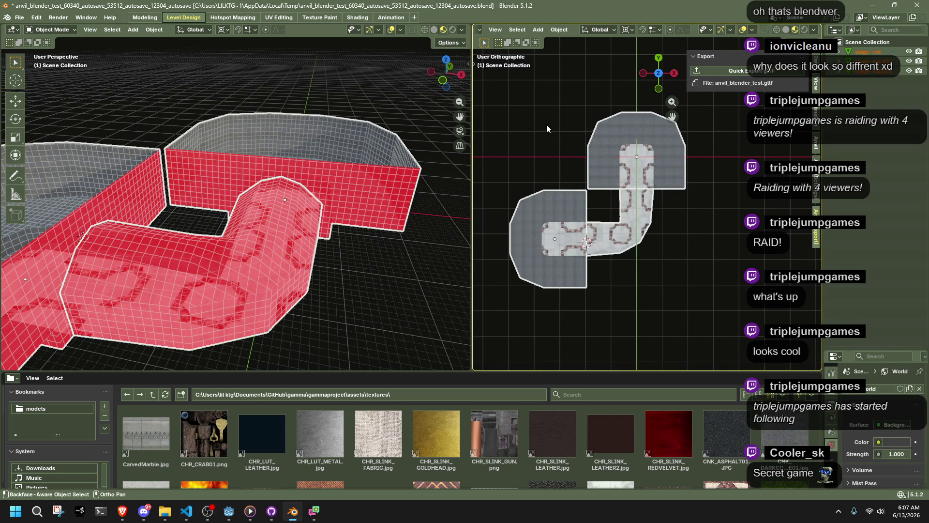
key(F2)
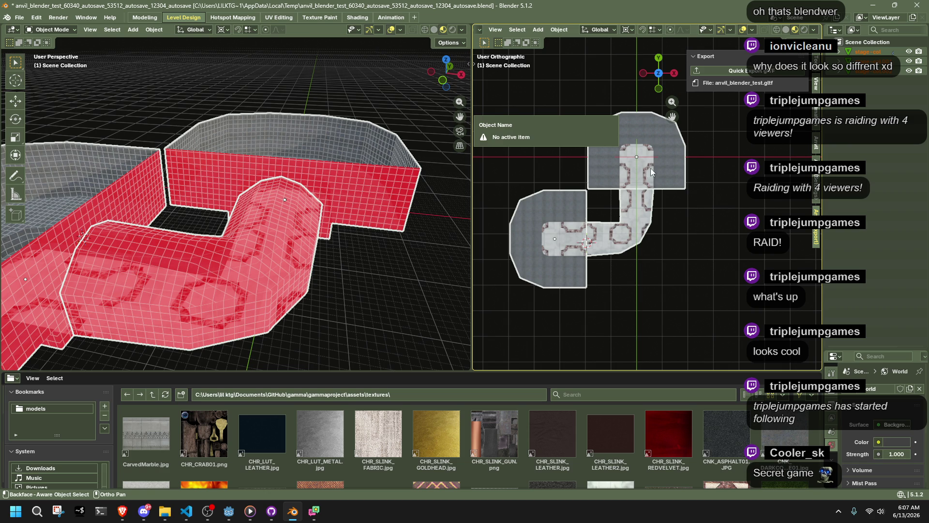
click(634, 182)
click(632, 222)
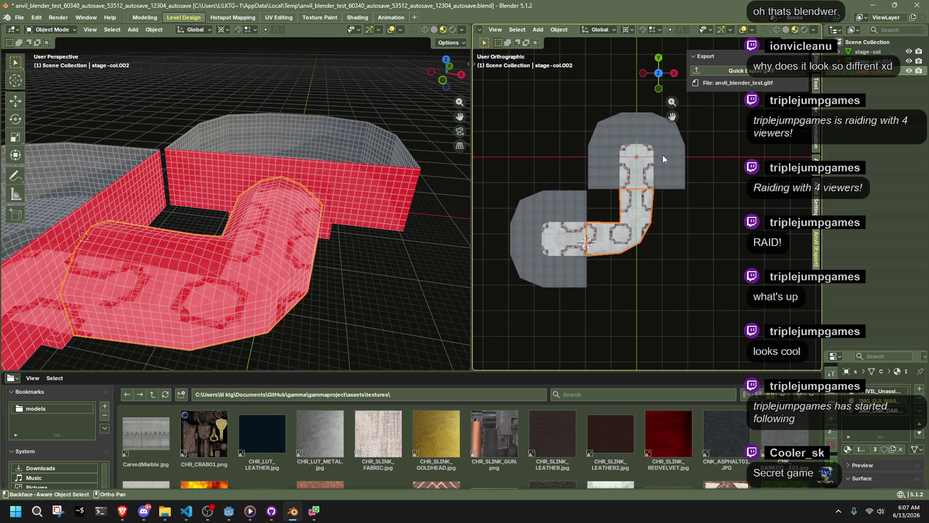
click(682, 156)
key(a)
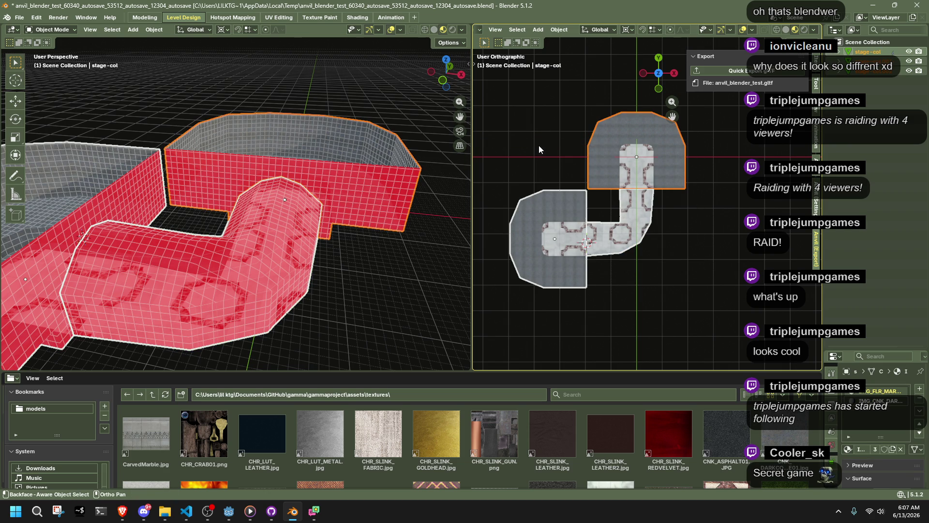
key(F2)
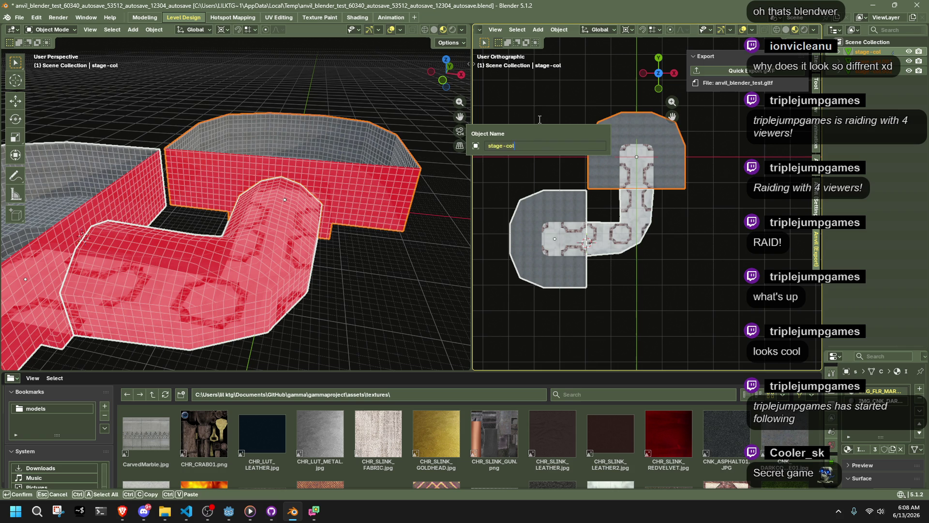
key(Return)
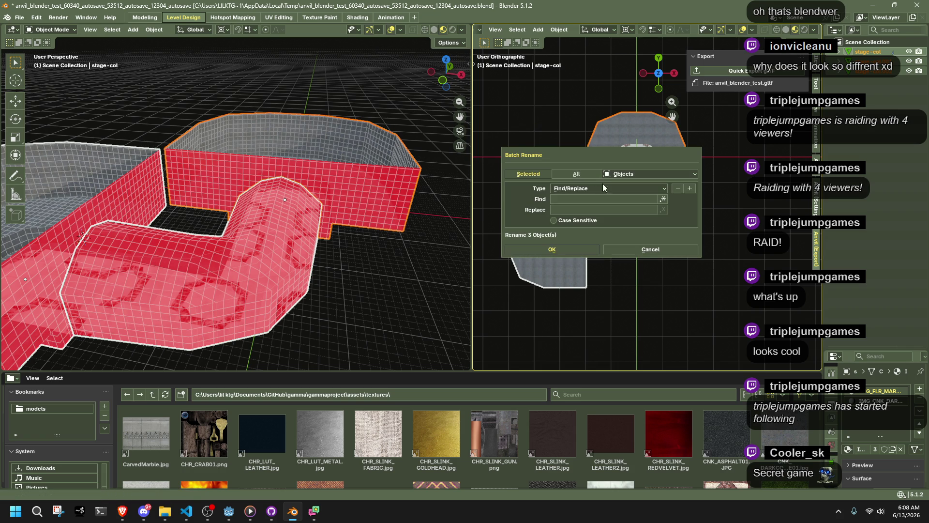
Batch rename the three pieces with Set Name to 'level'.
click(560, 189)
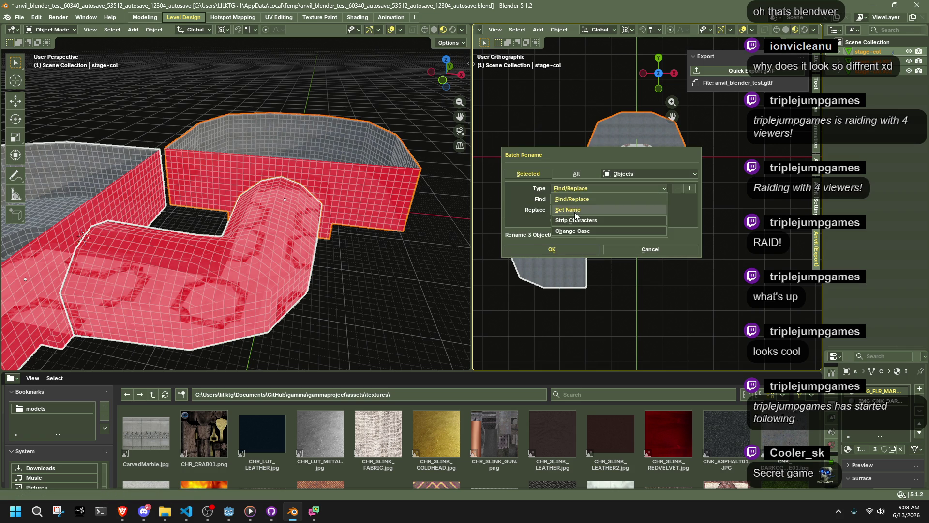
click(573, 211)
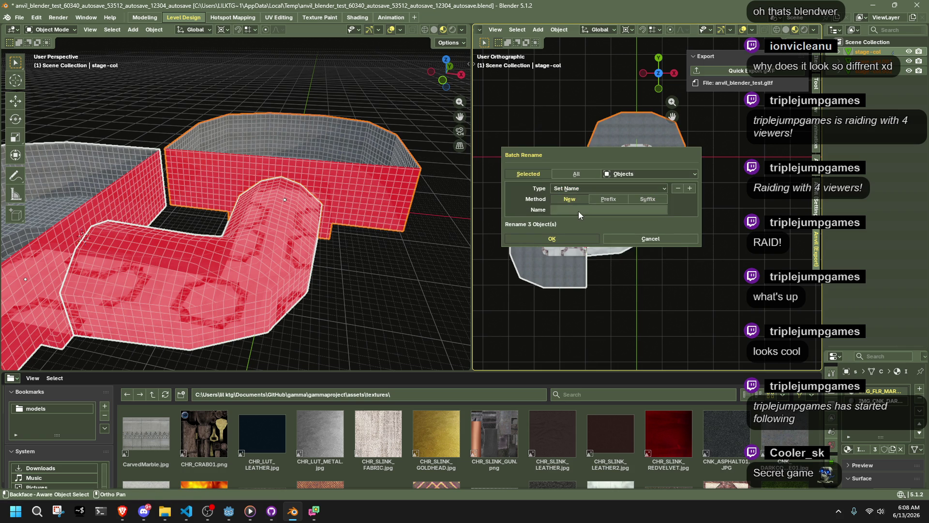
click(578, 211)
text(level)
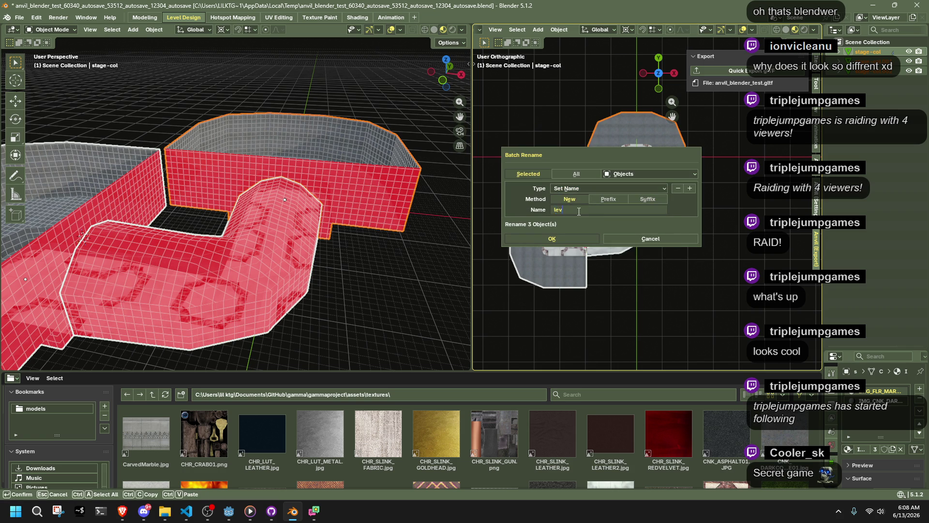
key(Return)
click(564, 239)
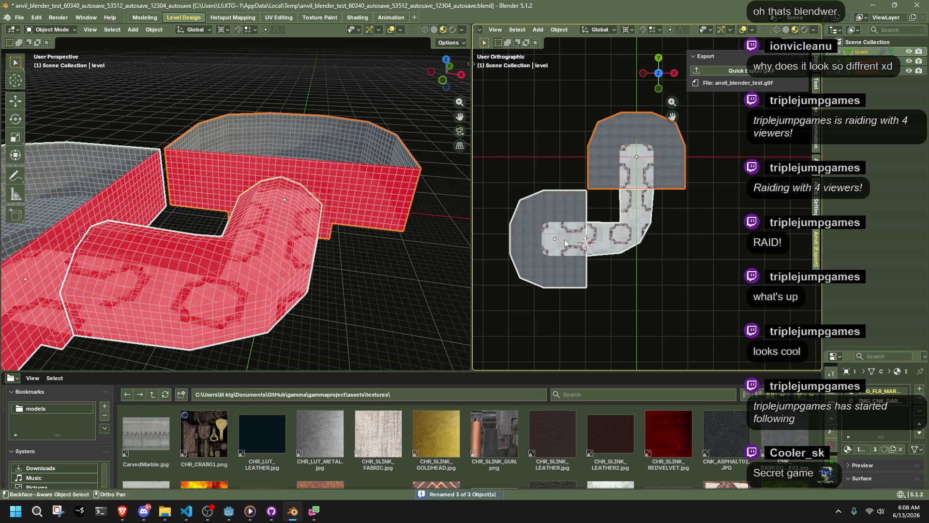
Add the '-col' suffix to all three pieces, deselect them, and save the file.
key(ctrl+F2)
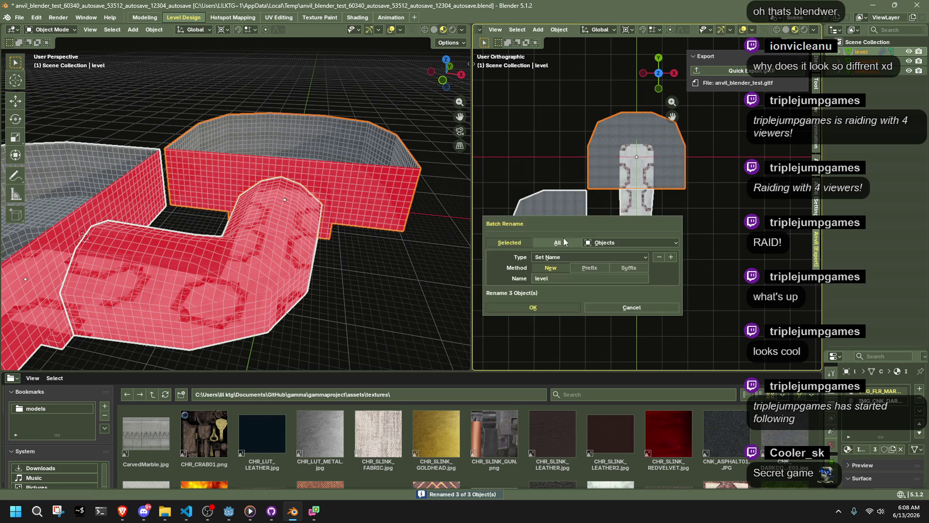
click(612, 276)
text(-col)
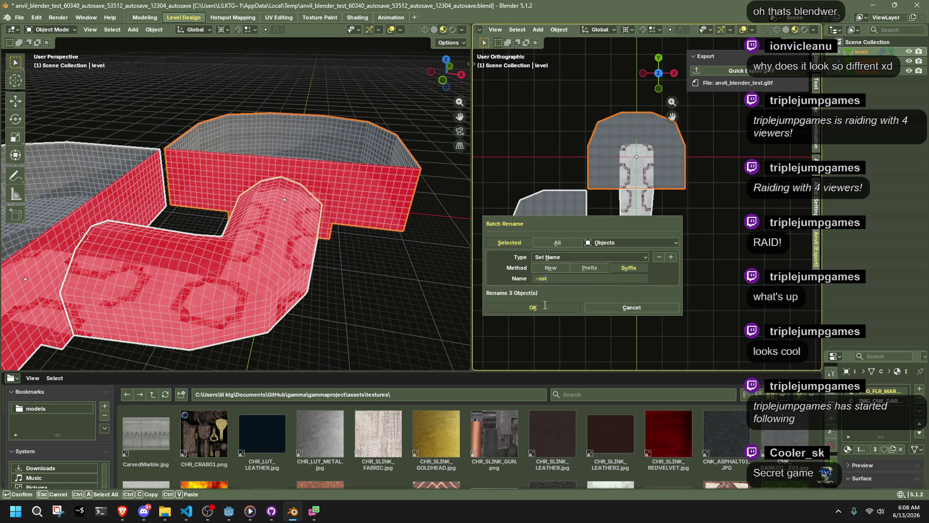
click(544, 305)
click(637, 312)
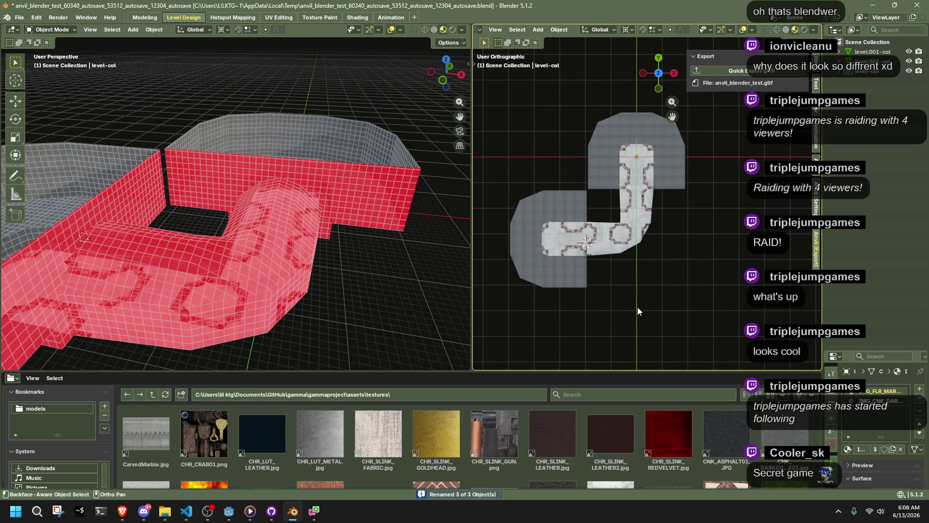
key(ctrl+s)
Quick Export the level as glTF, then run the reimported scene in Godot.
mouse_move(646, 301)
middle_down()
mouse_move(611, 223)
mouse_move(619, 271)
mouse_move(638, 275)
middle_up()
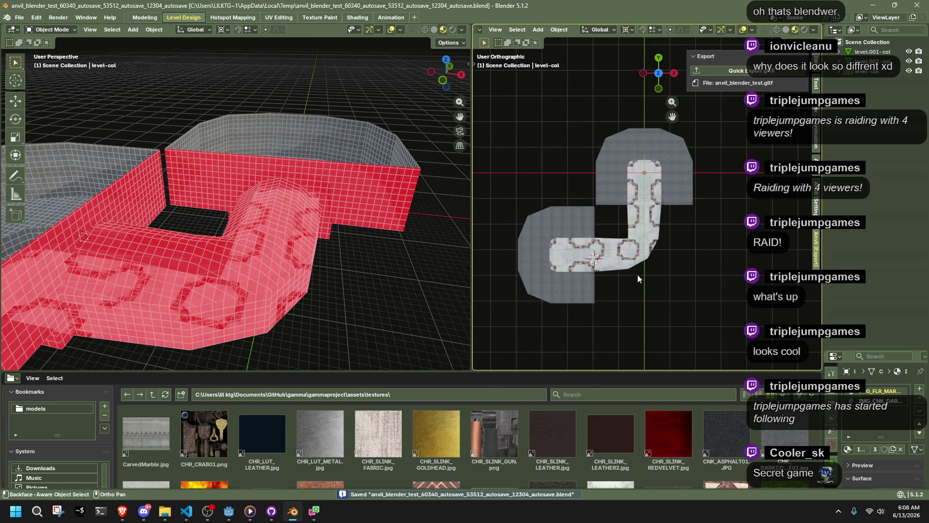
scroll(639, 245, up, 5)
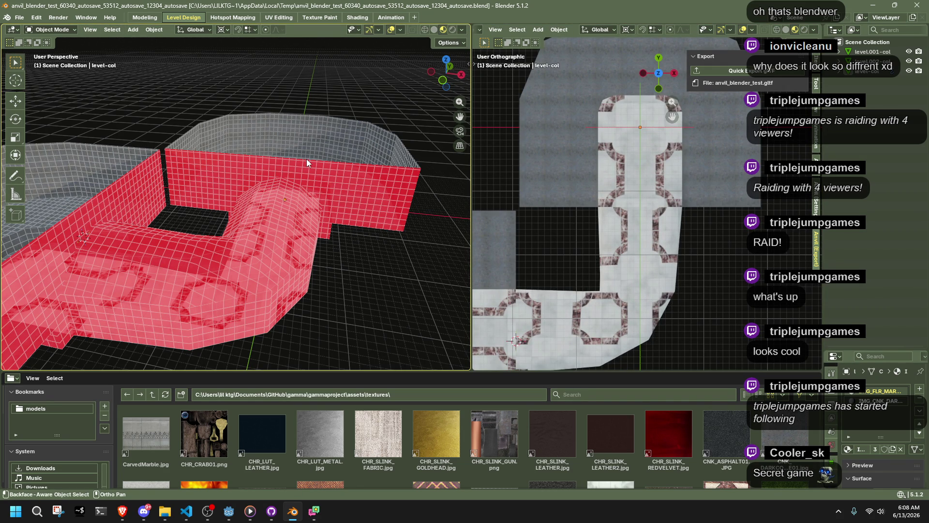
click(756, 72)
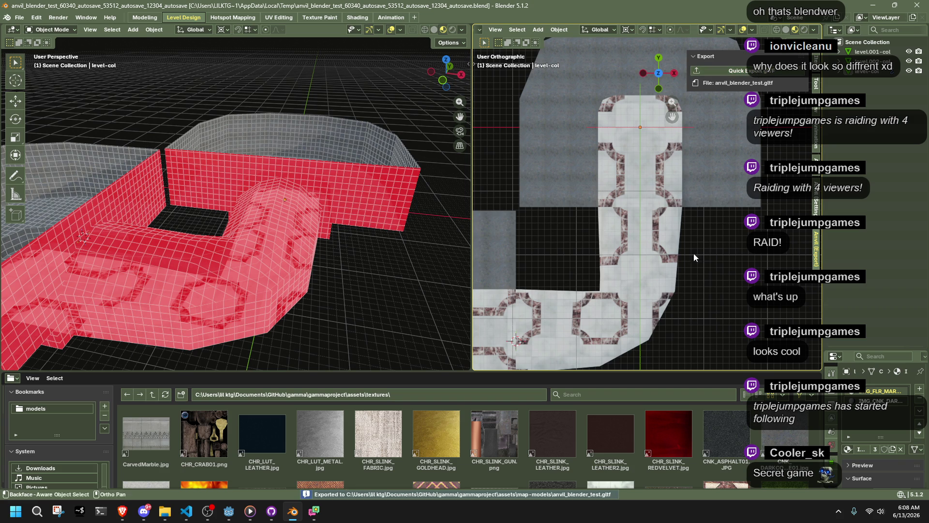
click(236, 515)
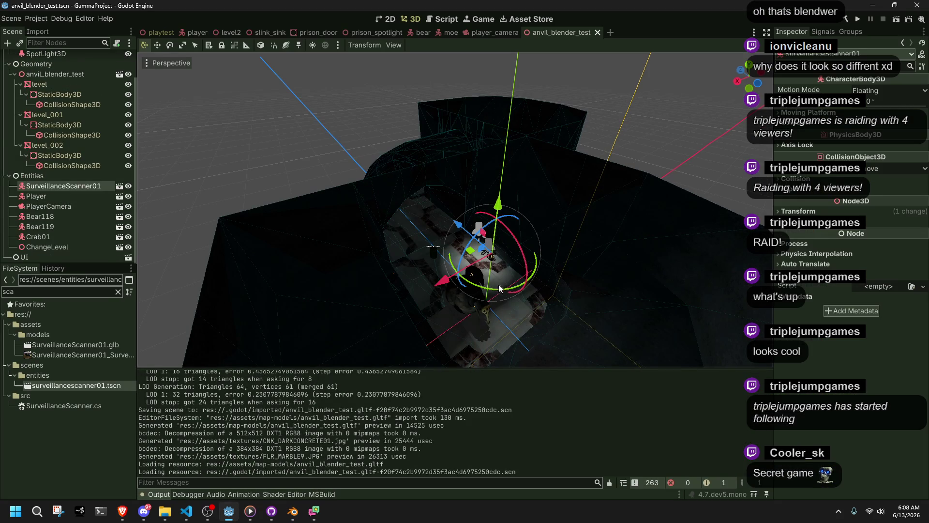
click(896, 19)
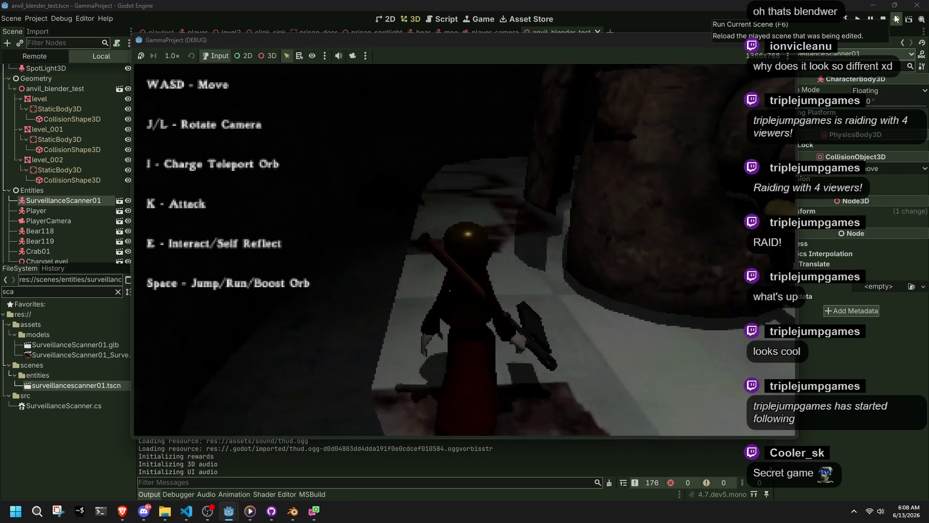
Run the character across the floors and down the hallway, turning left along the way.
key(w)
key(w)
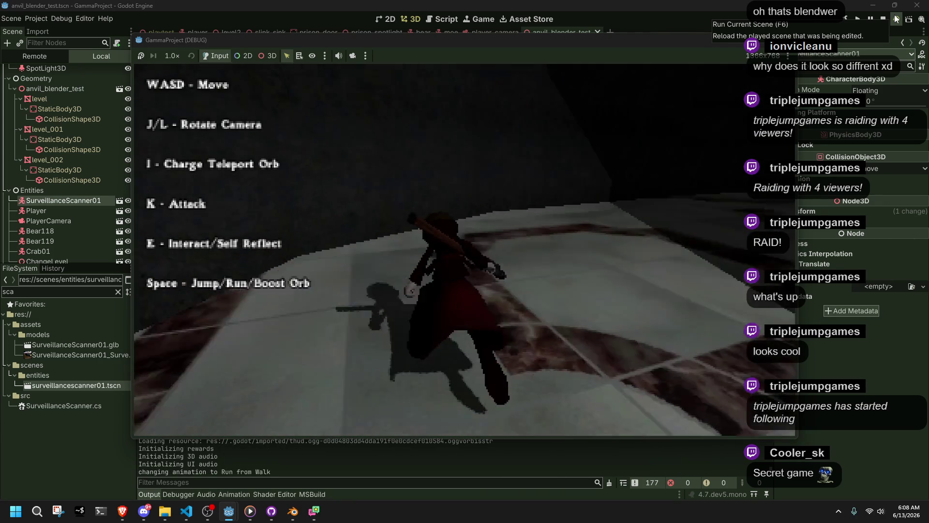
key(w)
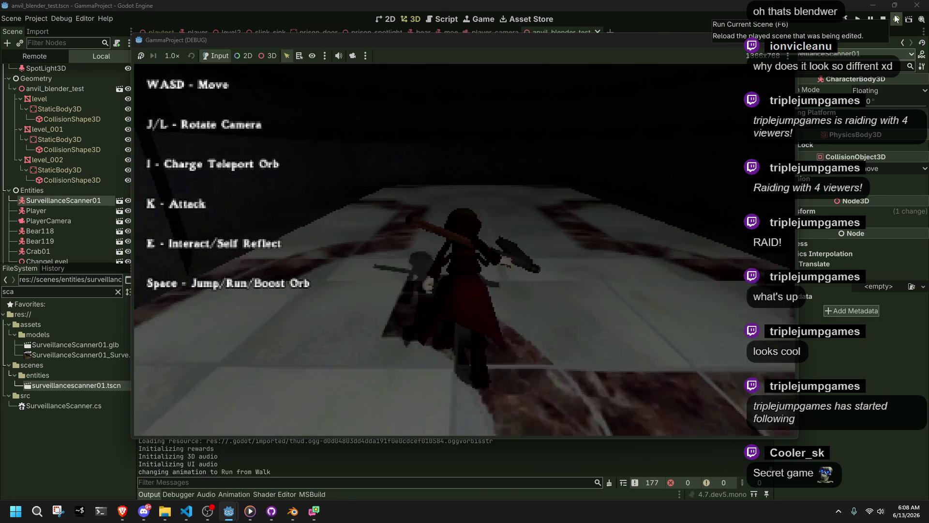
key(s)
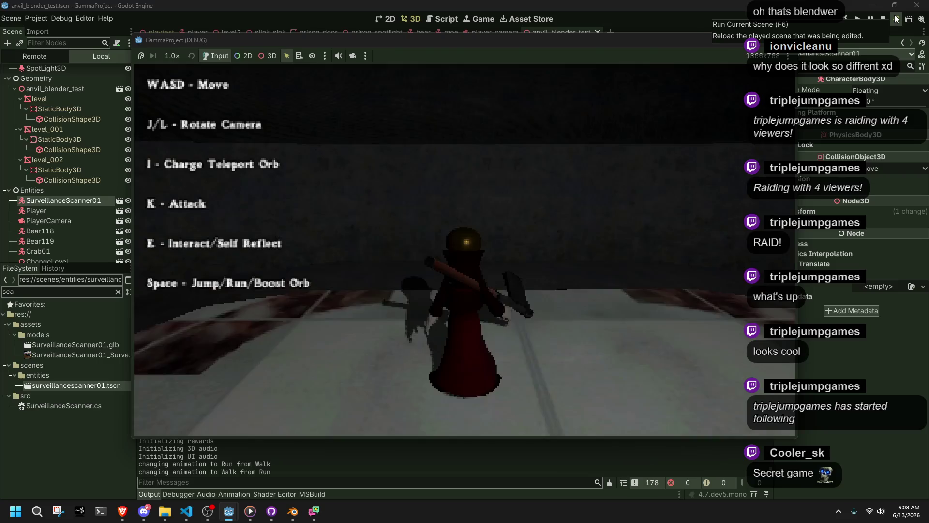
key(w)
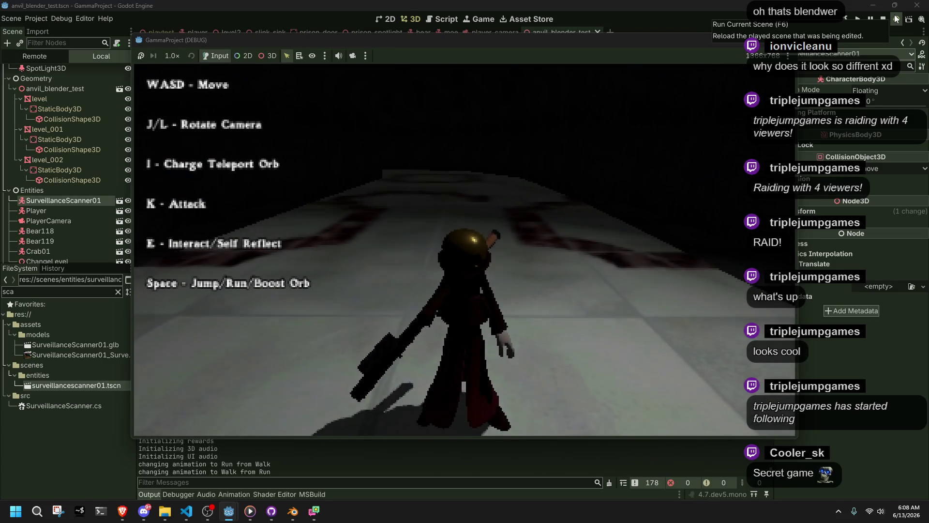
key(a)
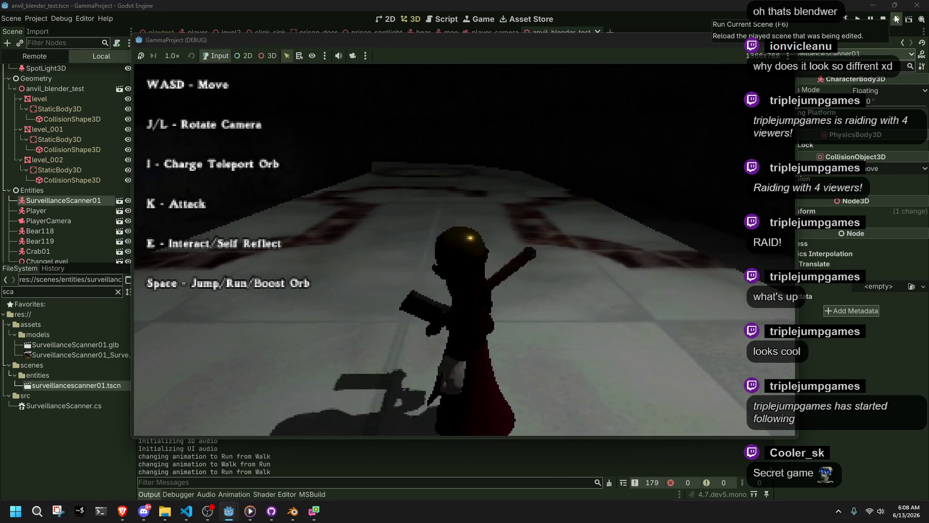
key(w)
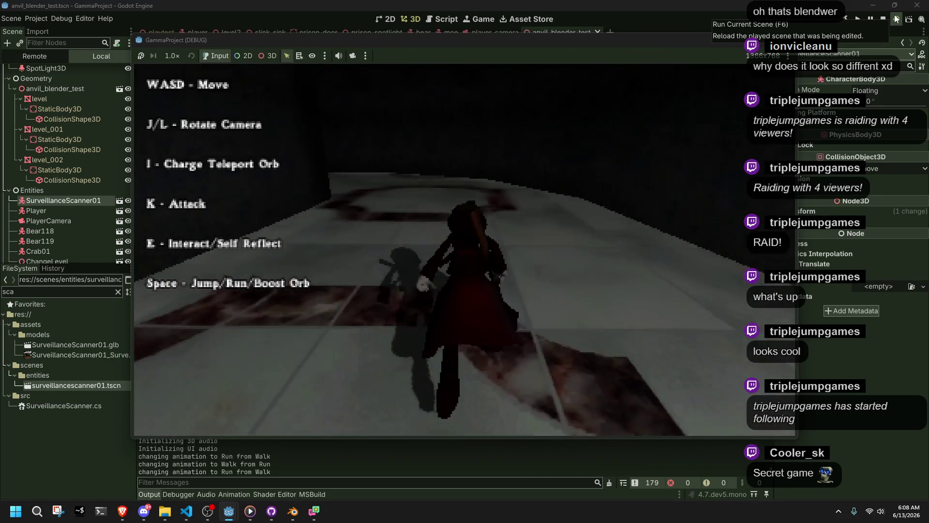
key(a)
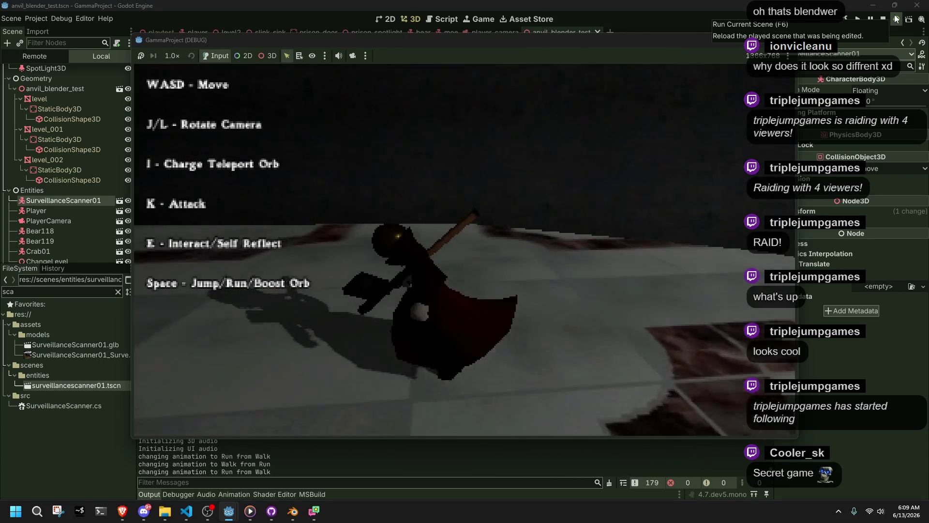
key(w)
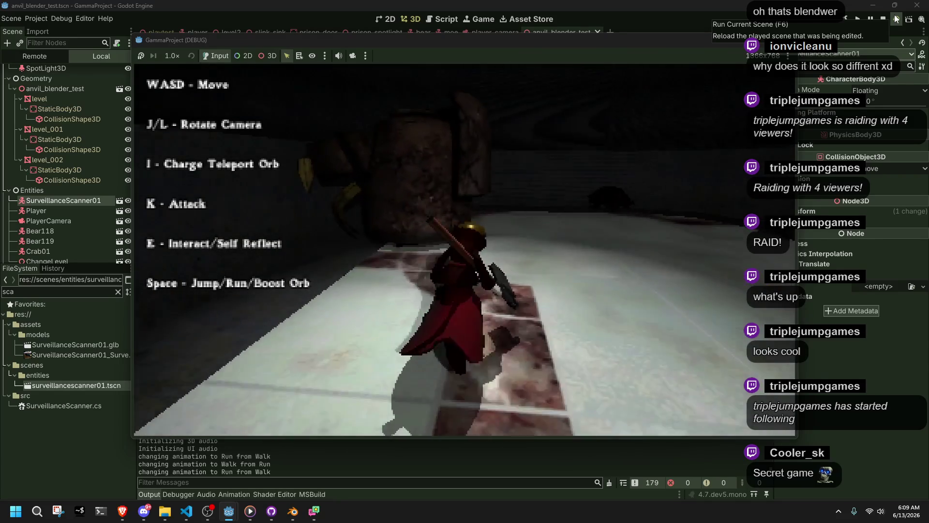
Jump and climb onto the ledge, turn around, then close the running game.
key(space)
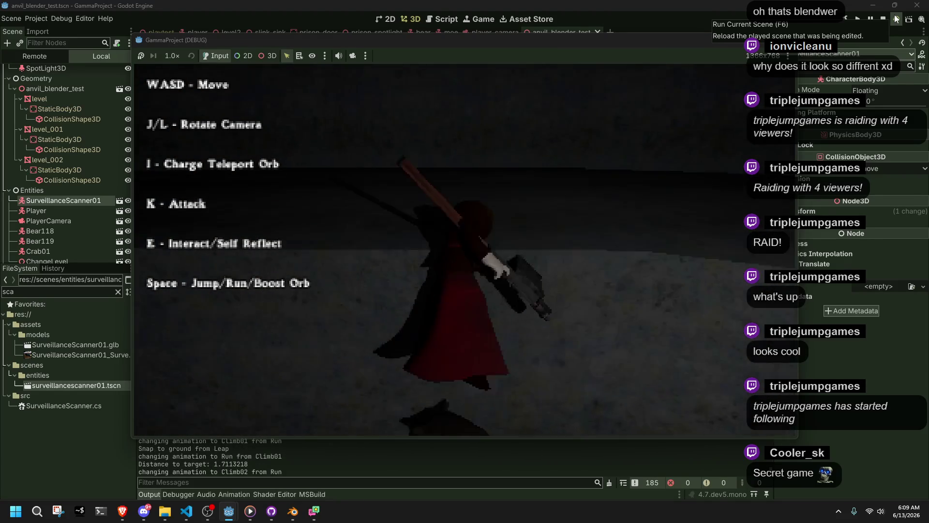
key(s)
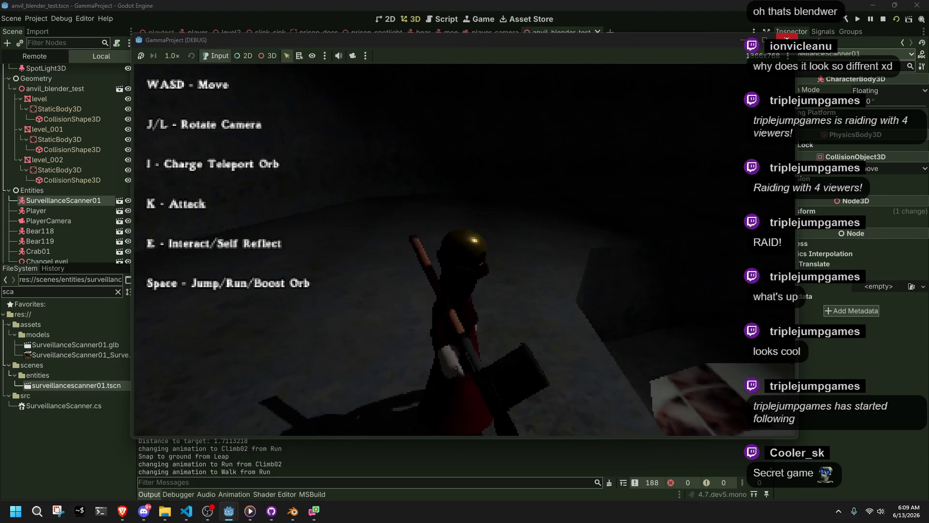
click(787, 39)
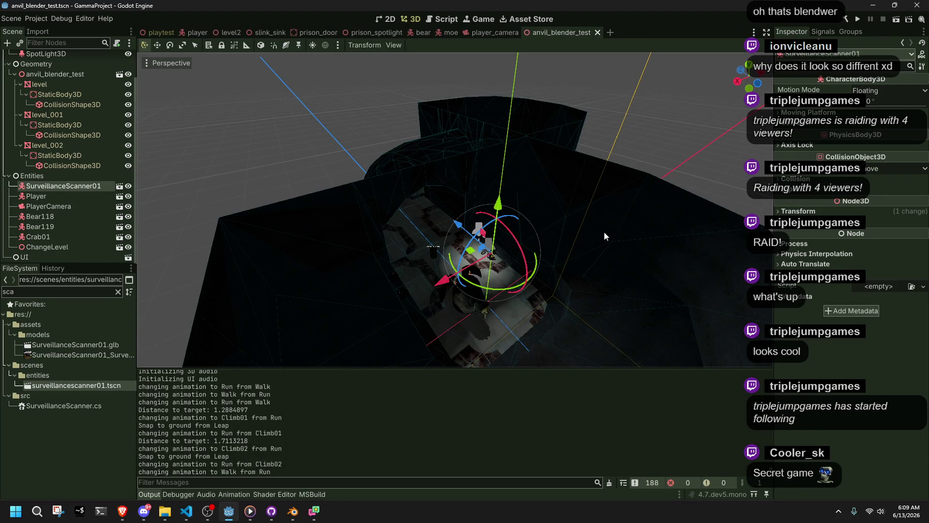
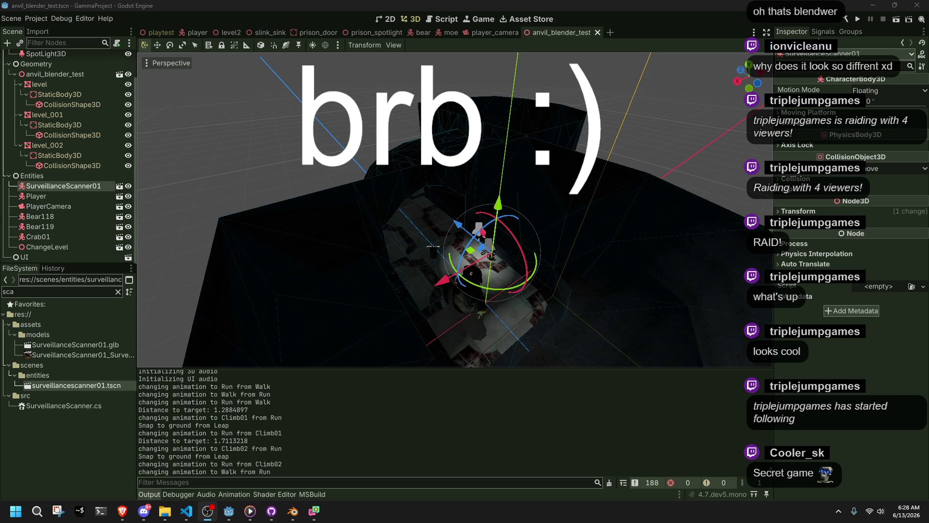
Fly the 3D view down to look into the building's interior.
key(alt+Tab)
key(alt+Tab)
key(alt+Tab)
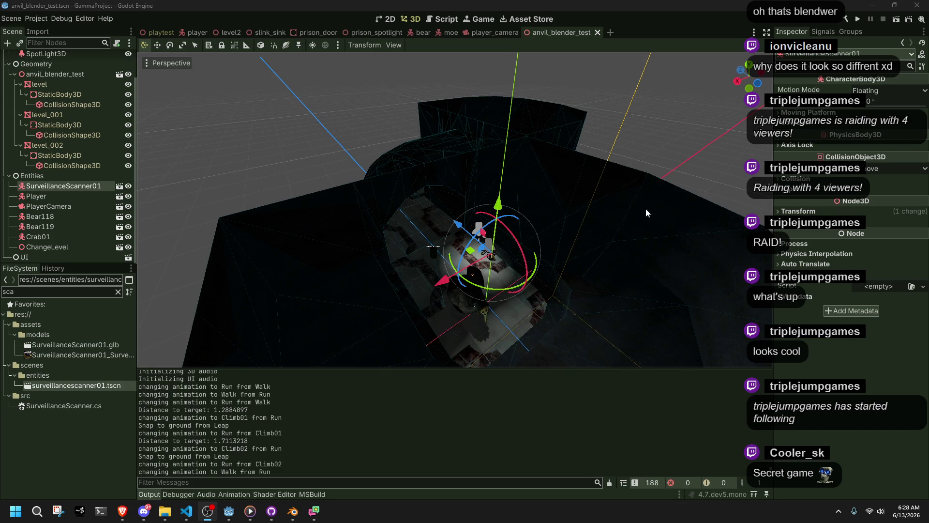
click(696, 140)
mouse_move(696, 140)
right_down()
mouse_move(658, 184)
mouse_move(713, 147)
right_up()
key(ctrl+s)
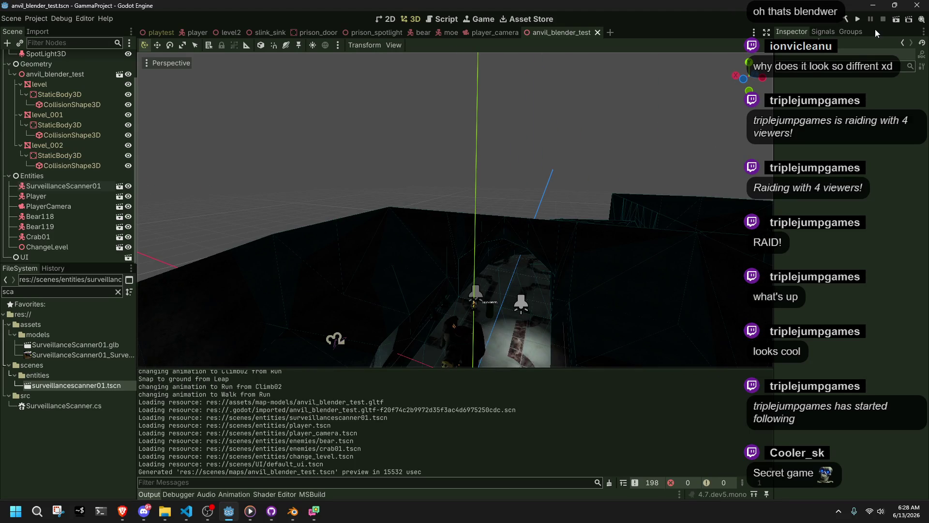
mouse_move(436, 131)
right_down()
mouse_move(470, 169)
mouse_move(467, 131)
mouse_move(423, 249)
right_up()
Select and focus the Player, nudge it along the Z axis, and save the scene.
click(463, 274)
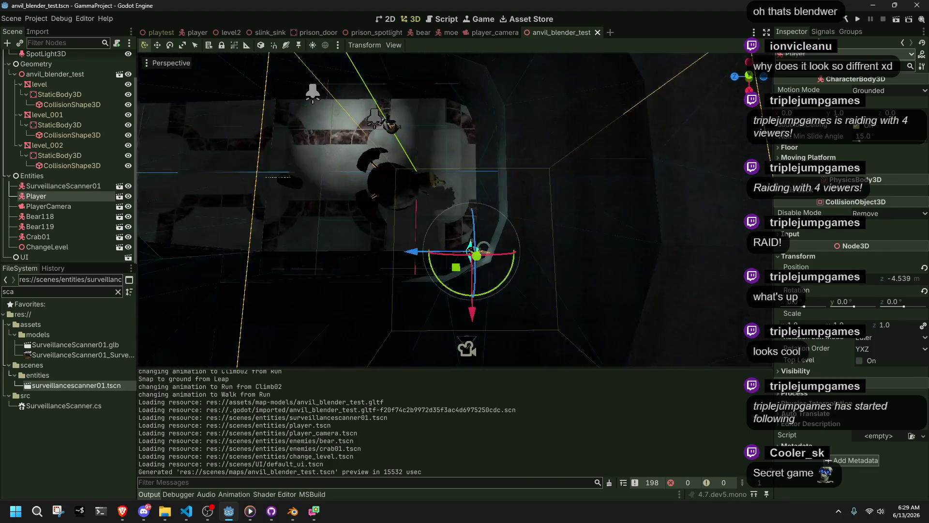
key(f)
middle_drag(440, 184, 438, 172)
drag(500, 196, 457, 195)
middle_drag(439, 161, 564, 234)
key(ctrl+s)
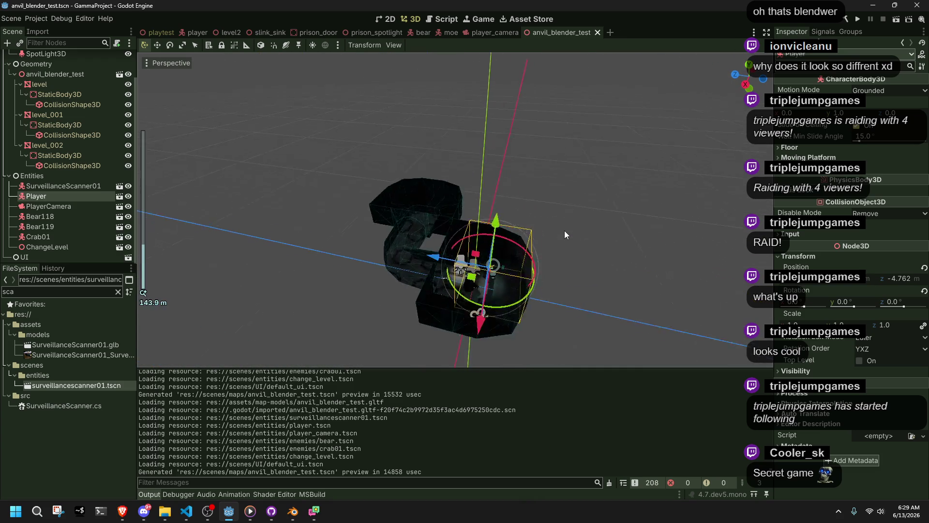
Raise the Player along the Y axis, save the scene, and switch to Blender.
drag(503, 232, 520, 46)
mouse_move(533, 194)
middle_down()
mouse_move(600, 320)
mouse_move(644, 329)
middle_up()
key(ctrl+s)
scroll(637, 326, down, 6)
scroll(464, 278, up, 3)
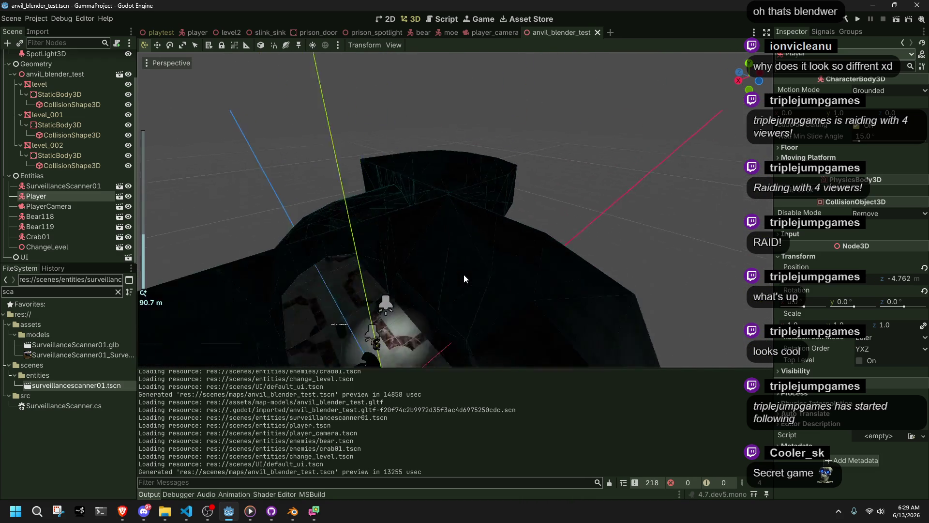
key(ctrl+s)
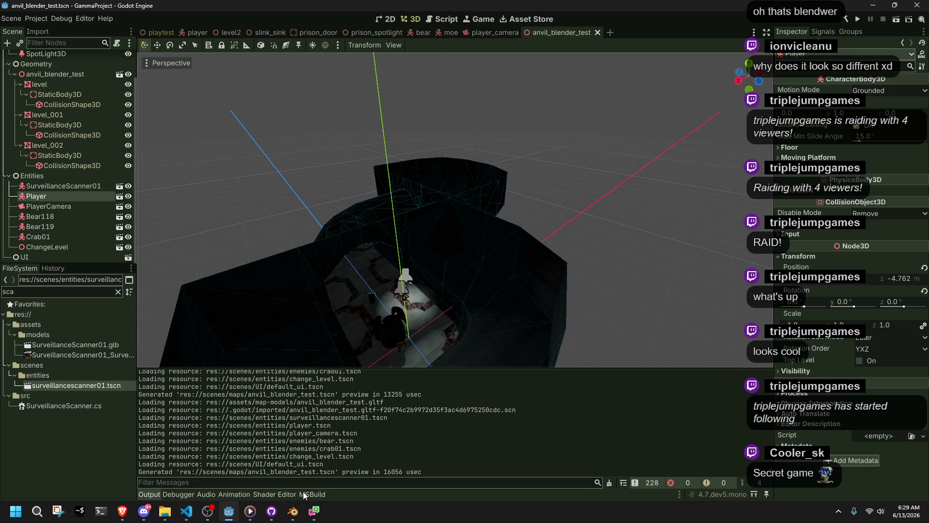
click(293, 510)
middle_drag(368, 329, 266, 277)
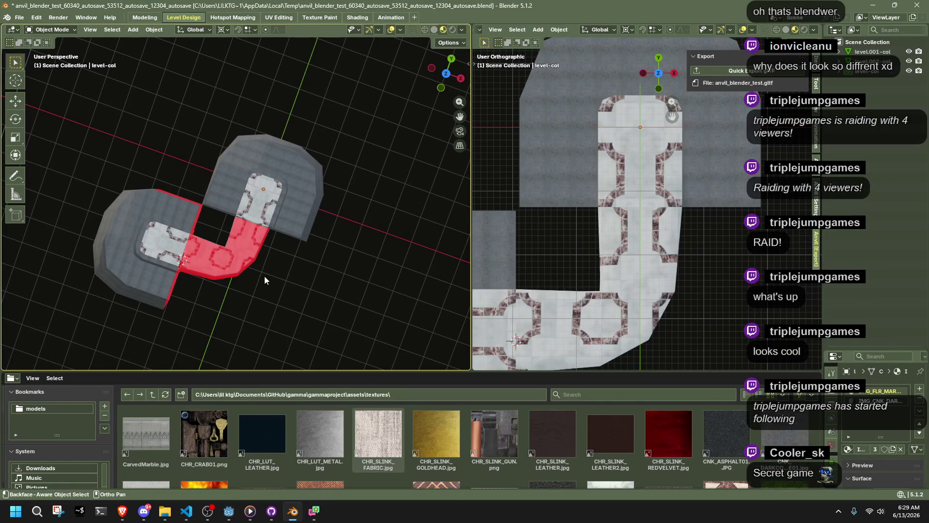
Select all level meshes, view them from the top, and choose the scaling pivot.
key(a)
click(444, 74)
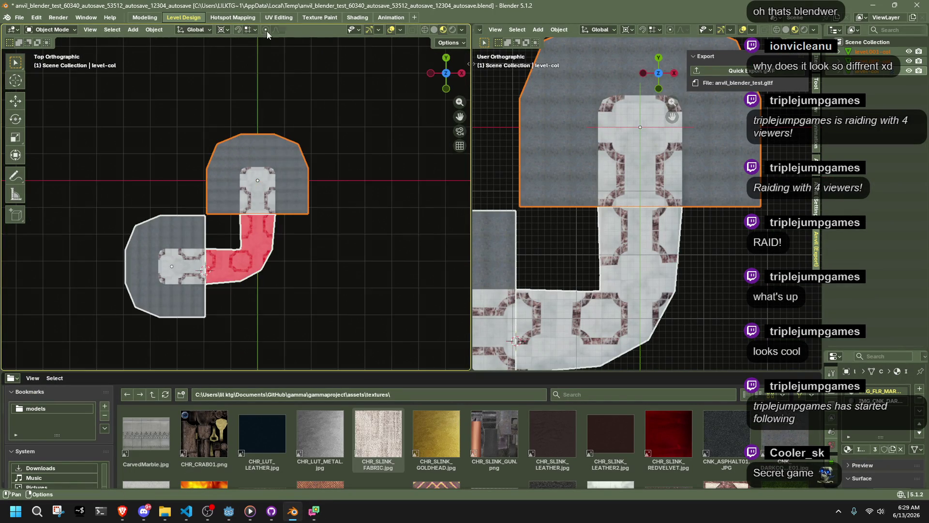
click(222, 30)
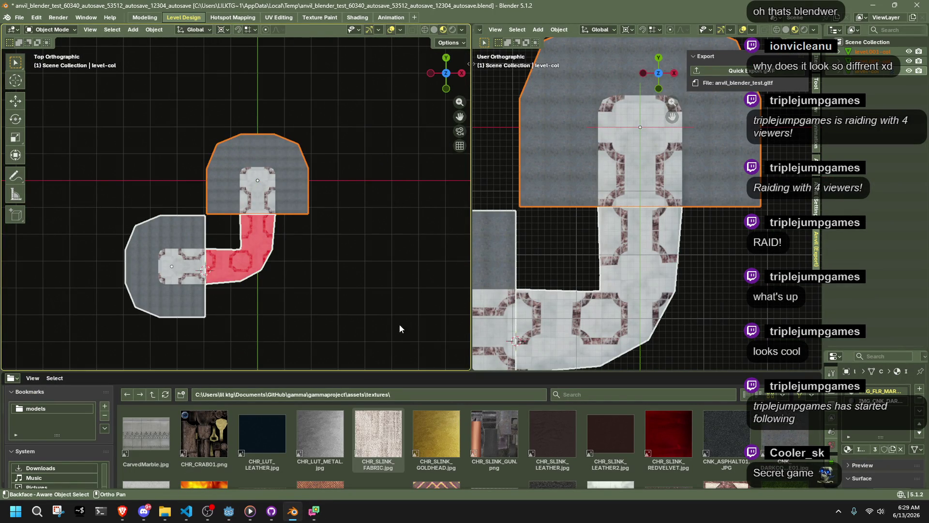
key(s)
key(Escape)
Snap the 3D cursor to the top room's origin and try a scale, then undo it.
key(shift+s)
key(KP_3)
key(s)
click(362, 220)
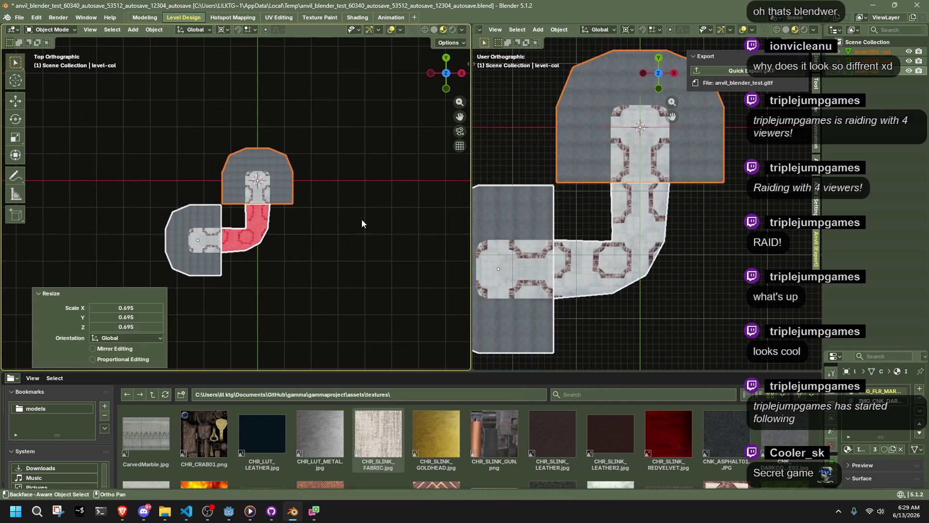
key(ctrl+z)
Scale the meshes horizontally with height locked, settling at about 0.754.
key(s)
key(shift+z)
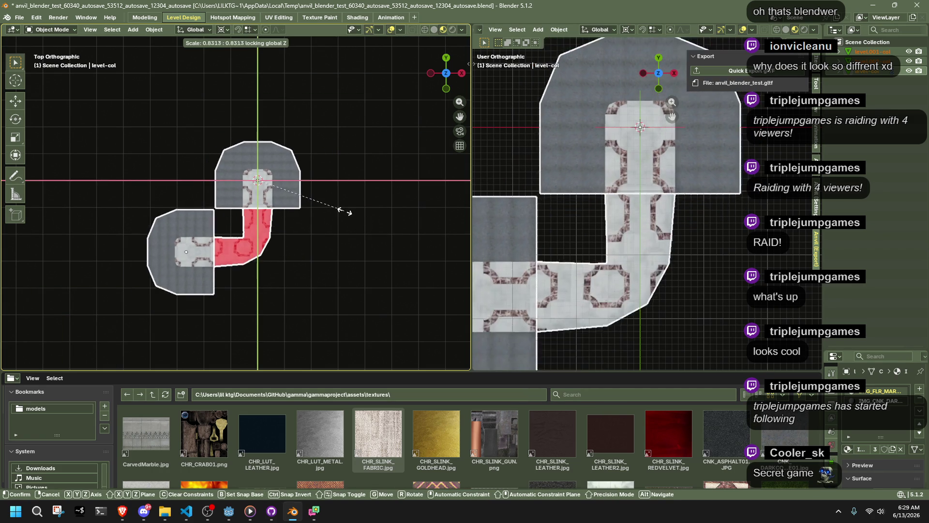
click(335, 209)
mouse_move(335, 207)
shift+middle_down()
mouse_move(372, 172)
mouse_move(300, 238)
mouse_move(314, 244)
shift+middle_up()
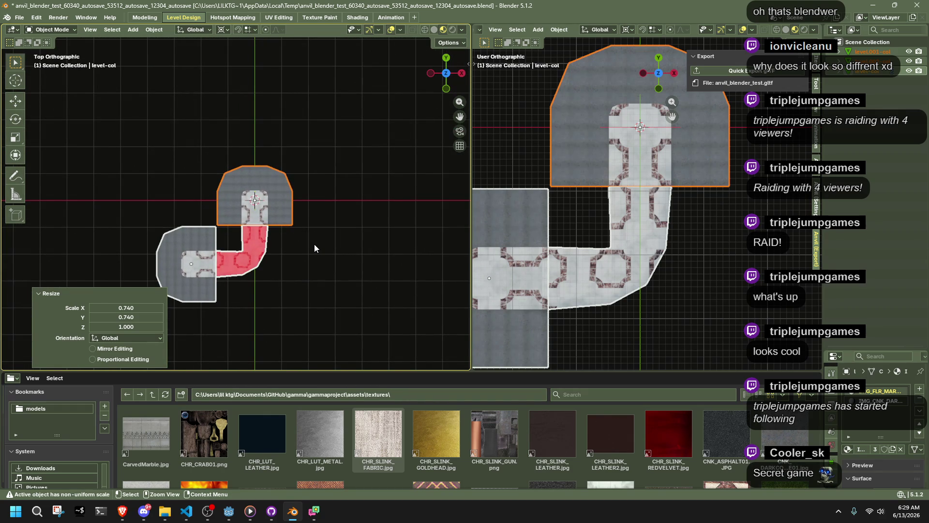
key(ctrl+z)
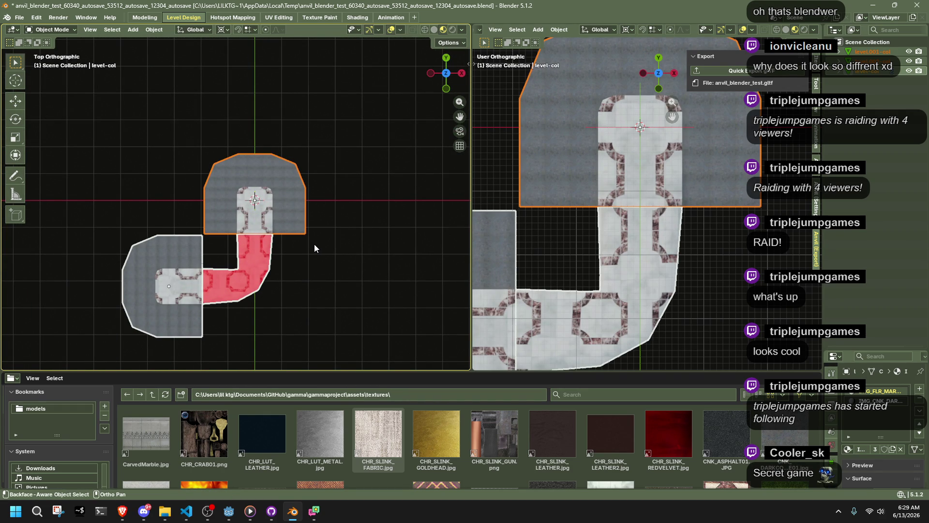
key(s)
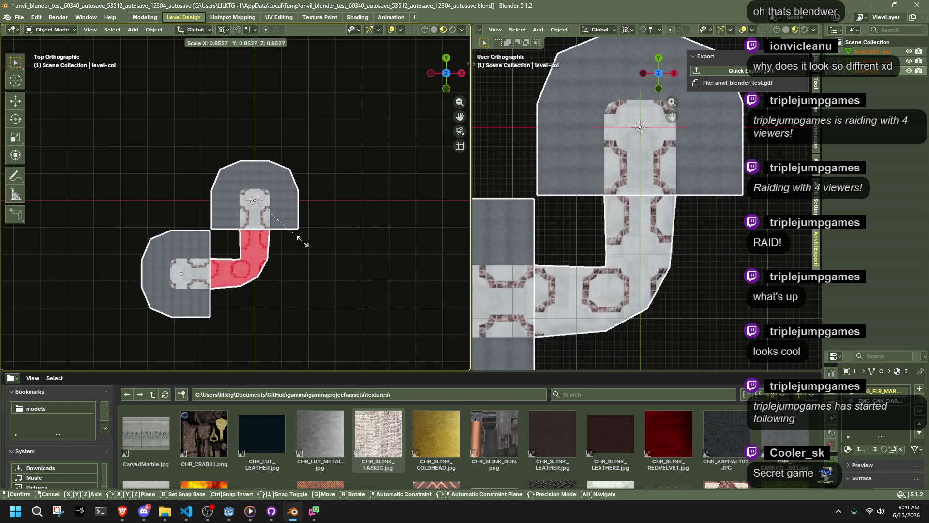
click(288, 244)
Set the Resize panel's exact X and Y scale to 0.6.
click(141, 305)
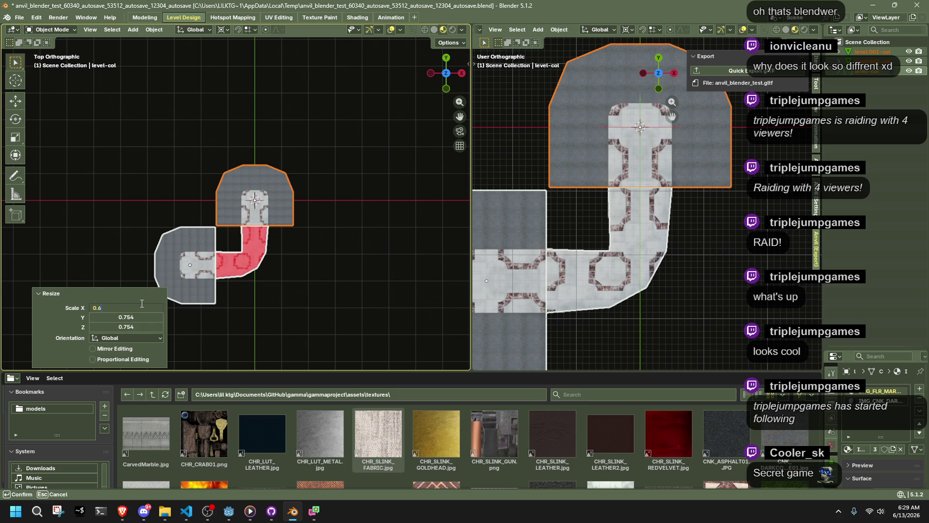
key(Return)
click(127, 316)
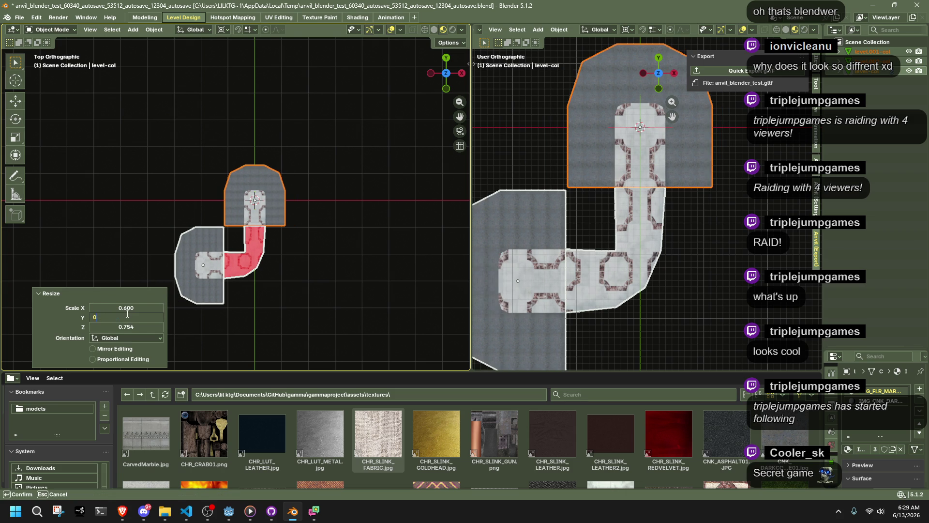
text(.6)
key(Return)
click(123, 326)
key(Return)
Re-export the level as anvil_blender_test.gltf and view the reimported level in Godot.
scroll(355, 266, up, 6)
key(ctrl+s)
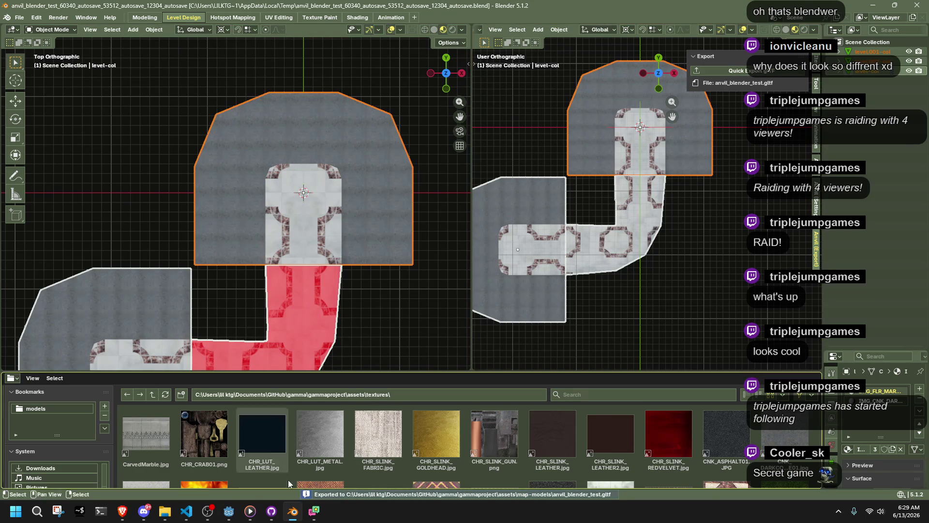
click(229, 511)
mouse_move(385, 330)
middle_down()
mouse_move(454, 312)
mouse_move(524, 277)
mouse_move(477, 271)
middle_up()
Playtest with F5, running, turning and jumping the character toward the green pillars.
key(F5)
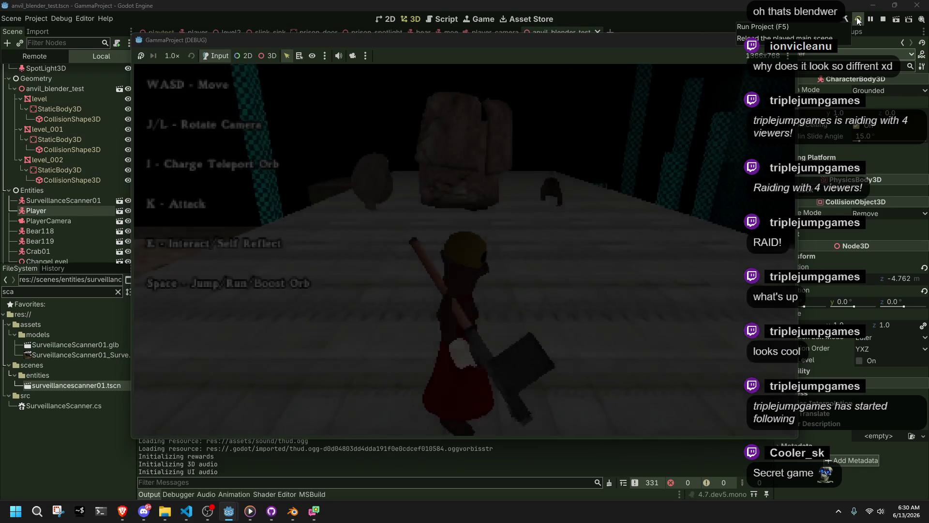
key(w)
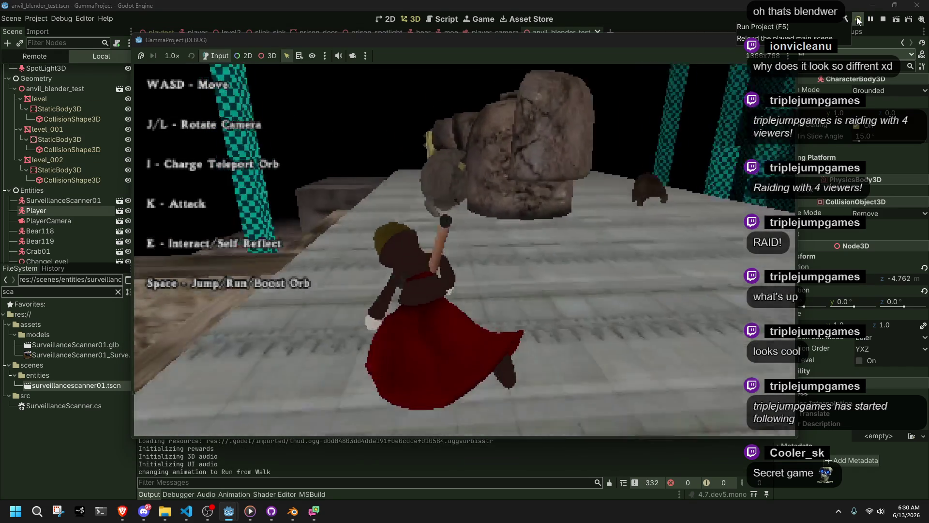
key(a)
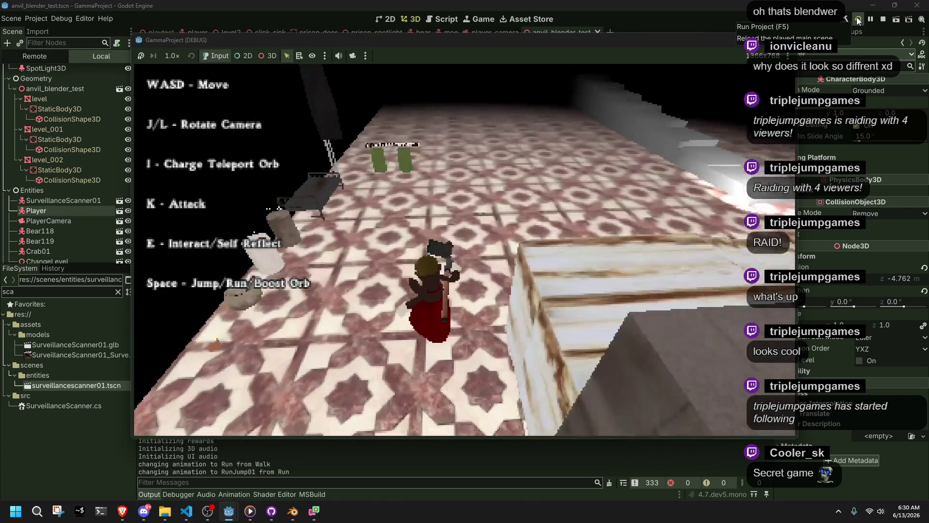
key(space)
key(w)
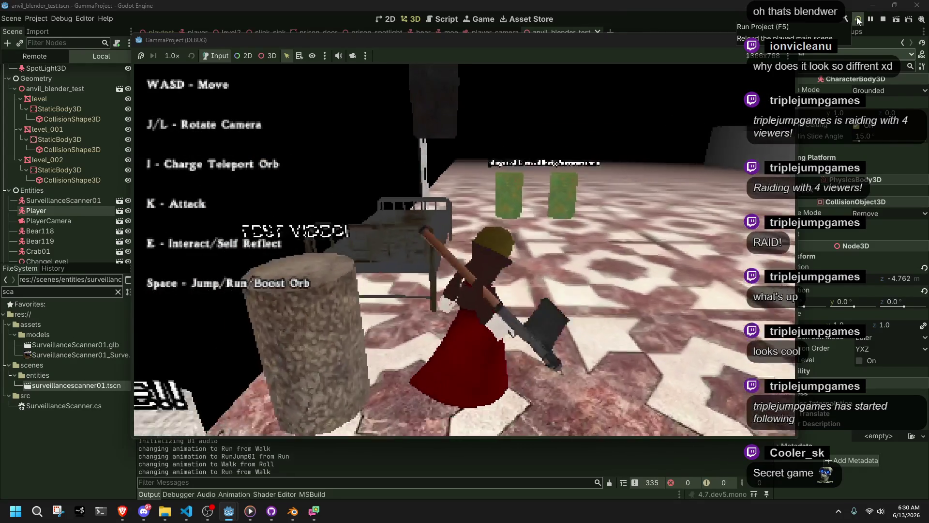
key(s)
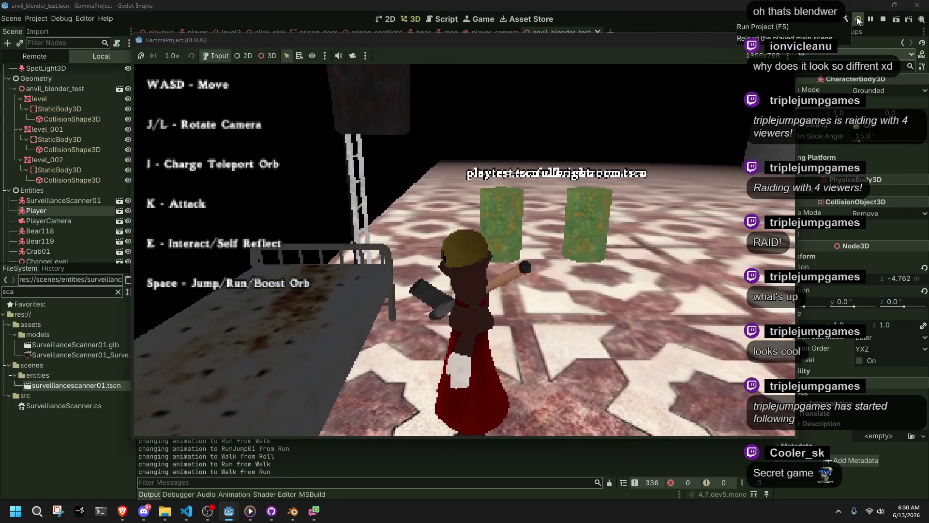
key(s)
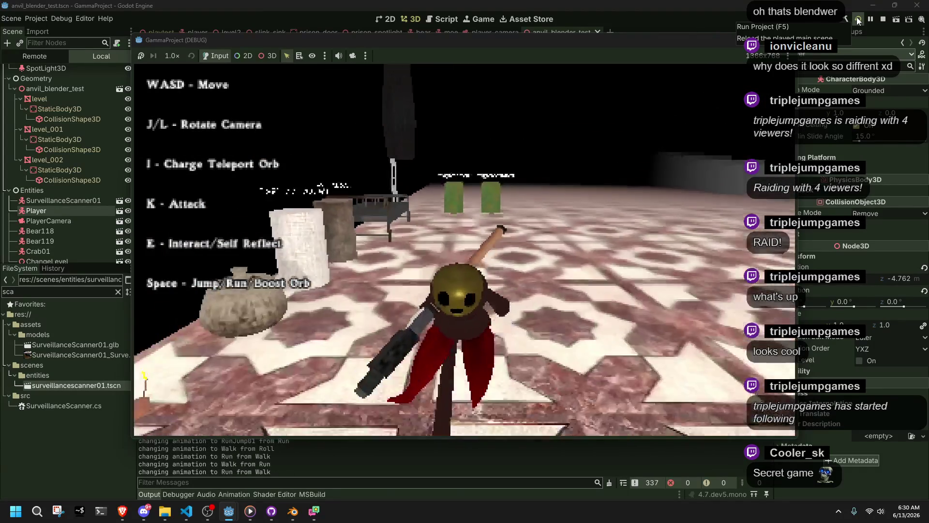
Restart the current scene, run and jump through the dark corridor, then stop the game.
click(858, 20)
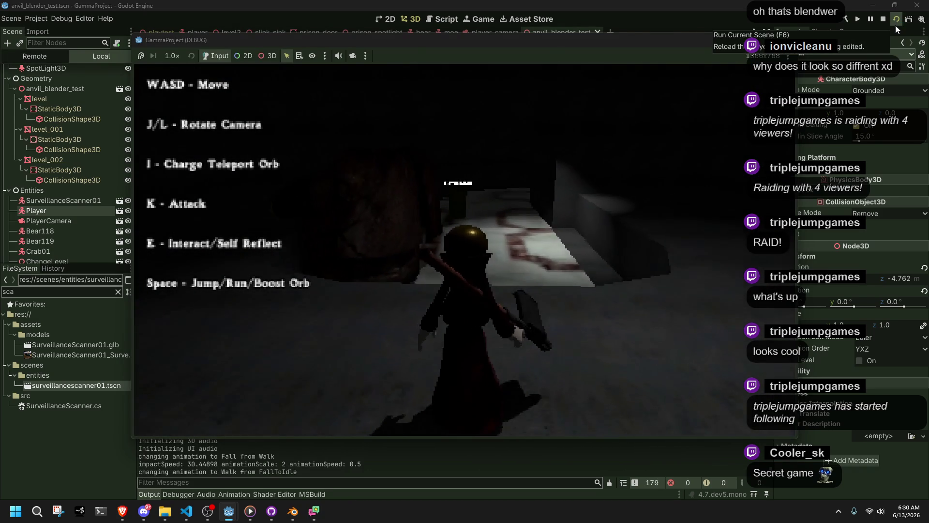
key(w)
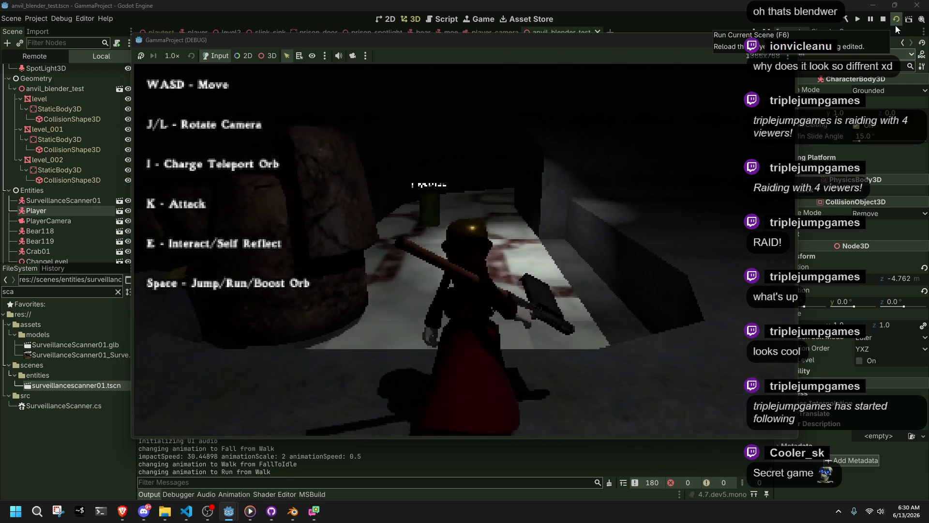
key(space)
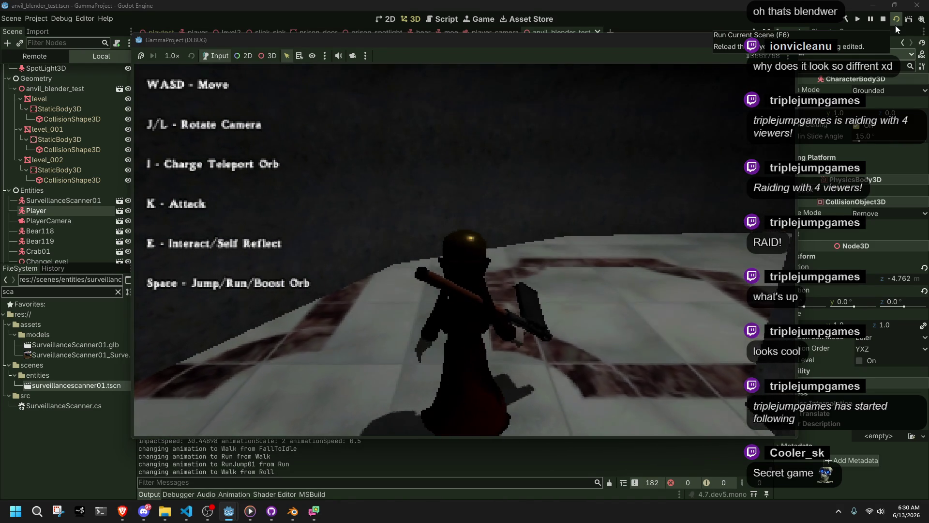
click(883, 19)
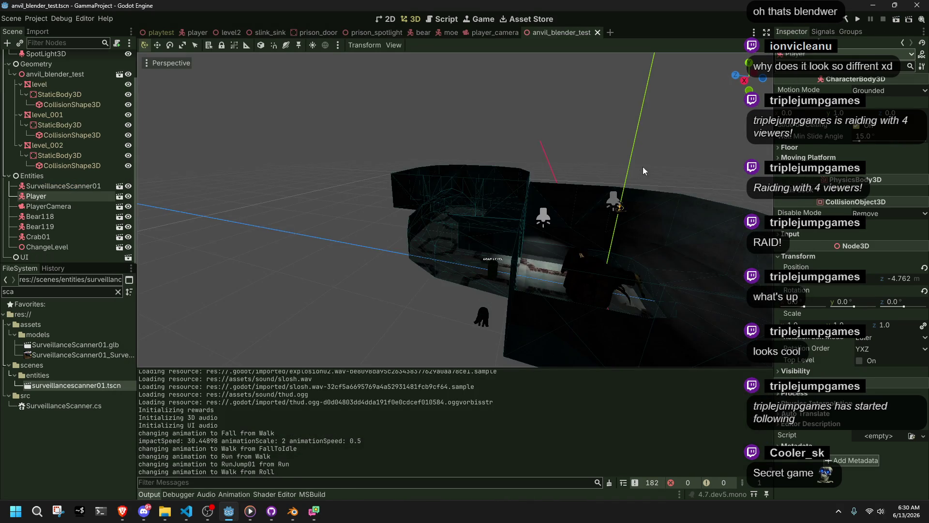
Switch to the playtest scene and select the Player on the stone platform.
click(162, 32)
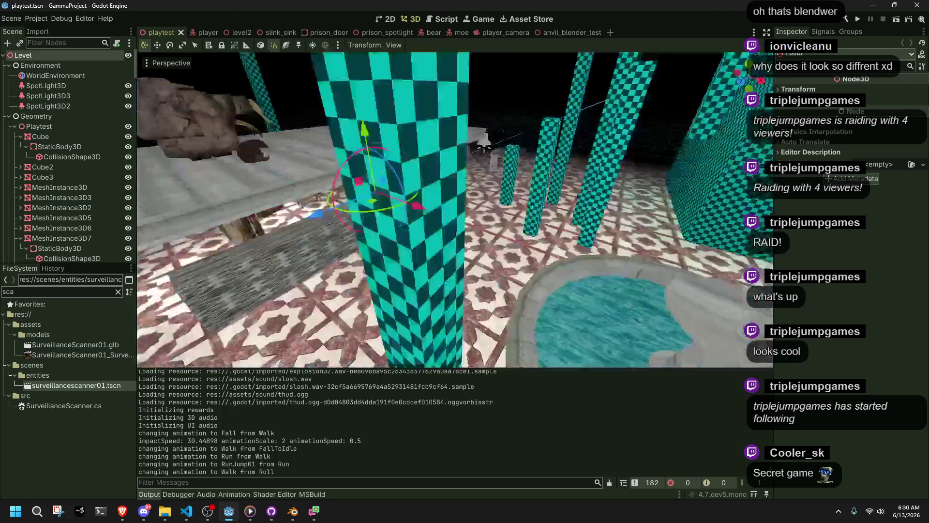
right_drag(414, 182, 414, 182)
click(414, 182)
In the player scene, inspect the AnimationPlayer's animations (Climb01) and the AnimationTree.
click(205, 32)
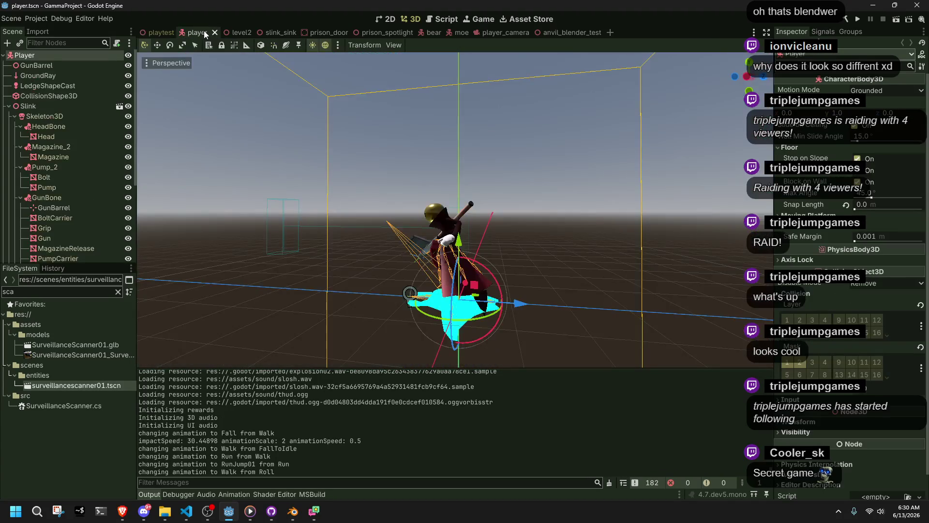
scroll(59, 242, down, 5)
click(58, 227)
click(60, 236)
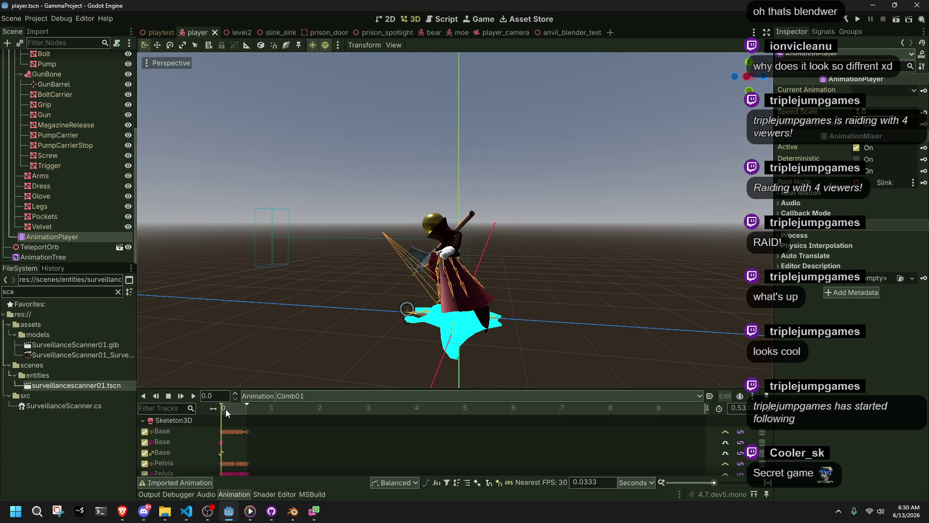
click(292, 396)
click(300, 404)
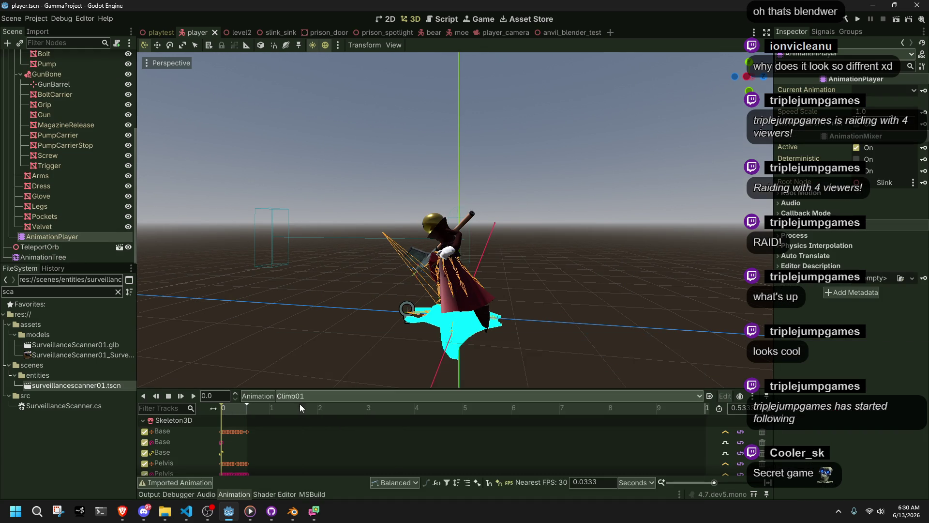
click(50, 257)
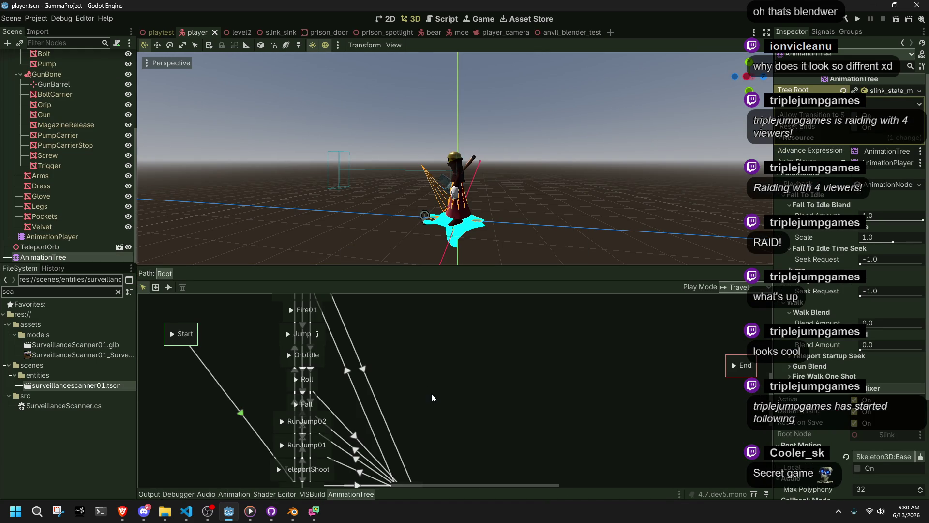
scroll(432, 398, down, 2)
Back in the playtest scene, lower the Player 7 units onto the tiled floor.
click(159, 32)
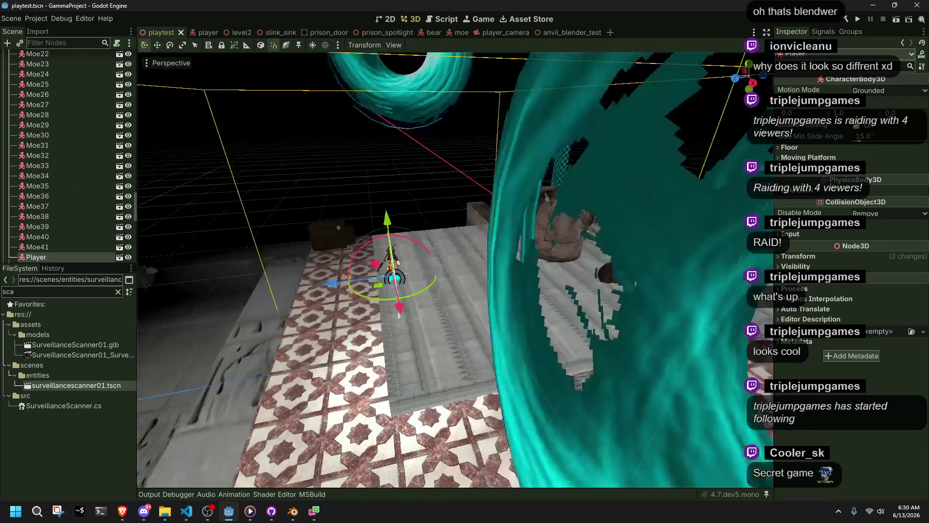
right_drag(492, 184, 492, 184)
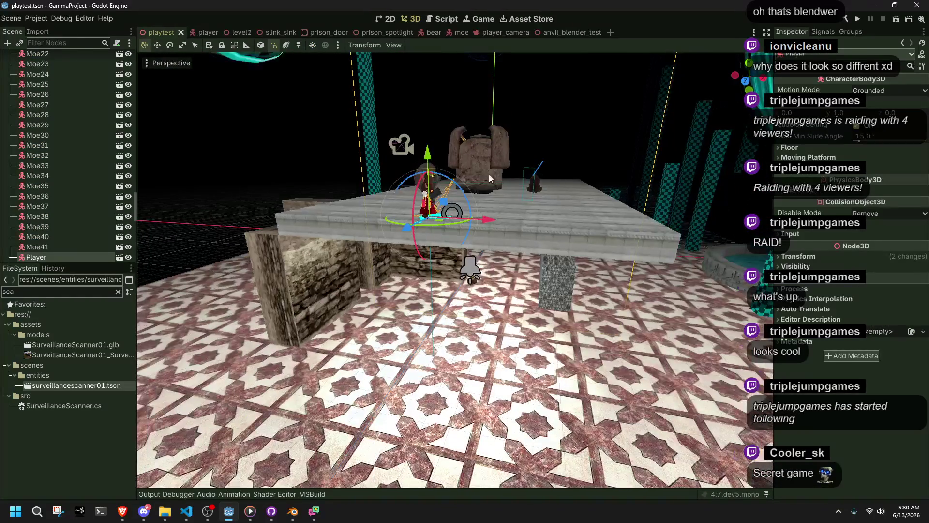
drag(428, 154, 433, 310)
right_drag(453, 312, 409, 313)
right_drag(449, 257, 449, 257)
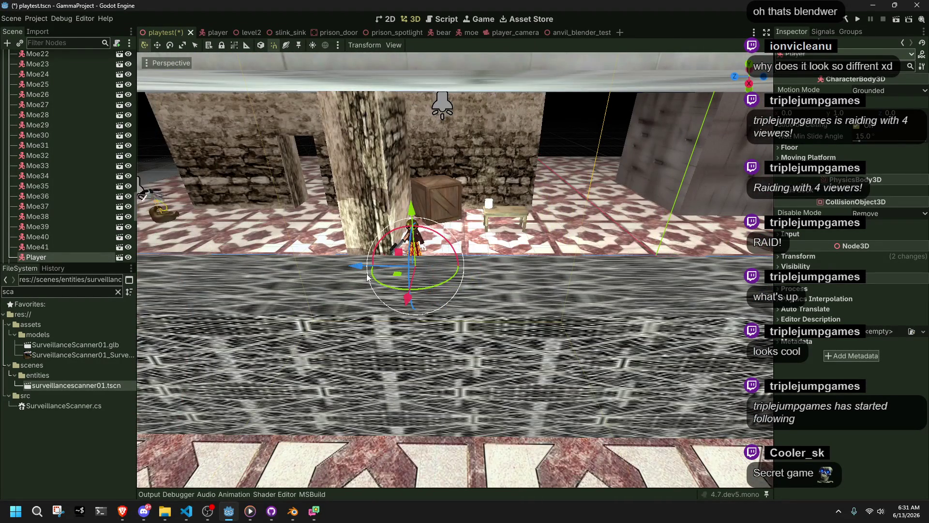